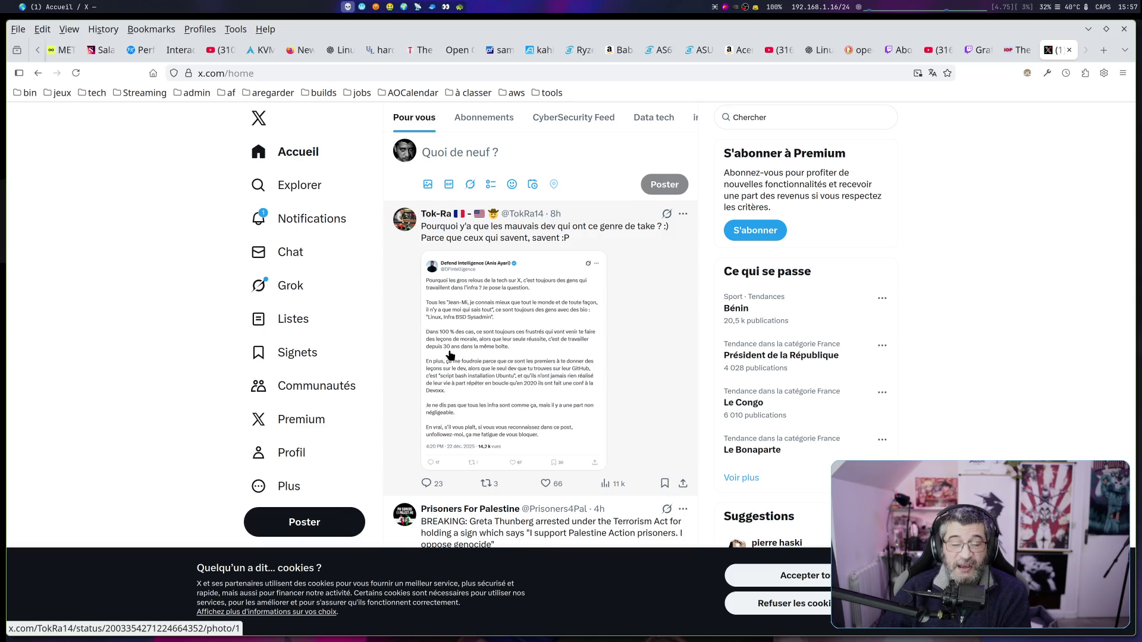
Scroll the home timeline and open the post asking why only bad devs have this take
scroll(421, 373, down, 2)
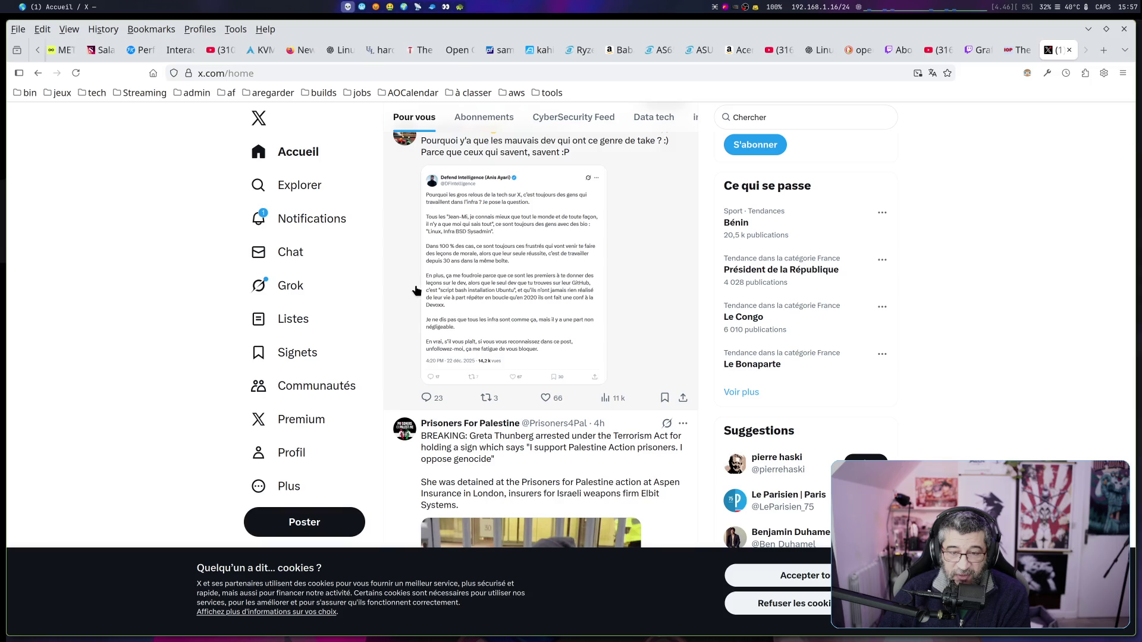
scroll(416, 291, down, 2)
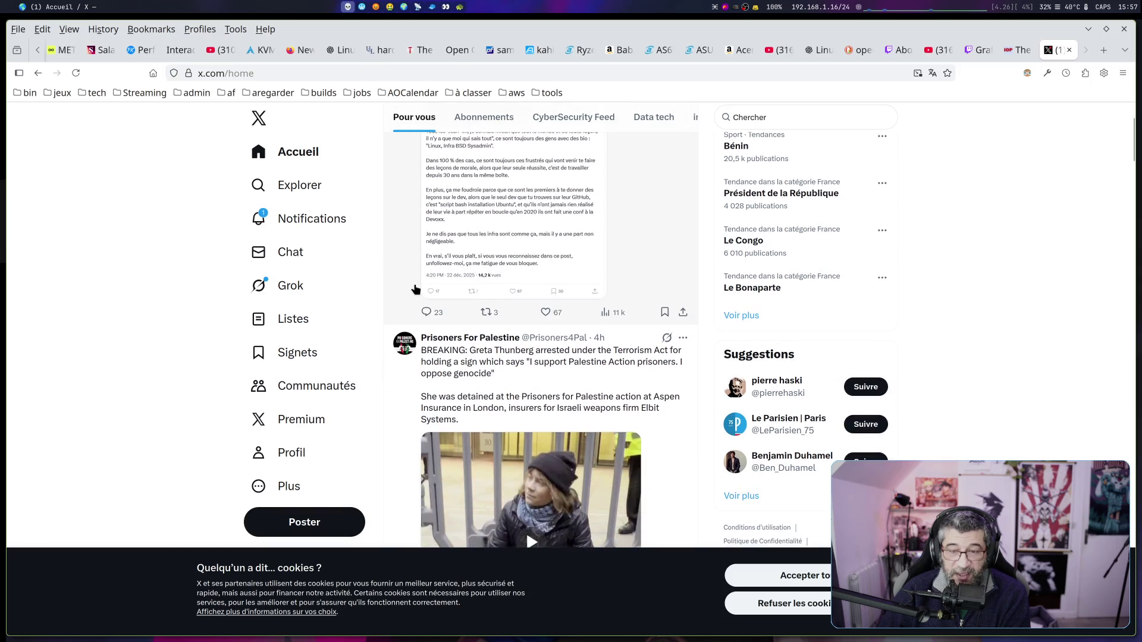
scroll(430, 229, up, 2)
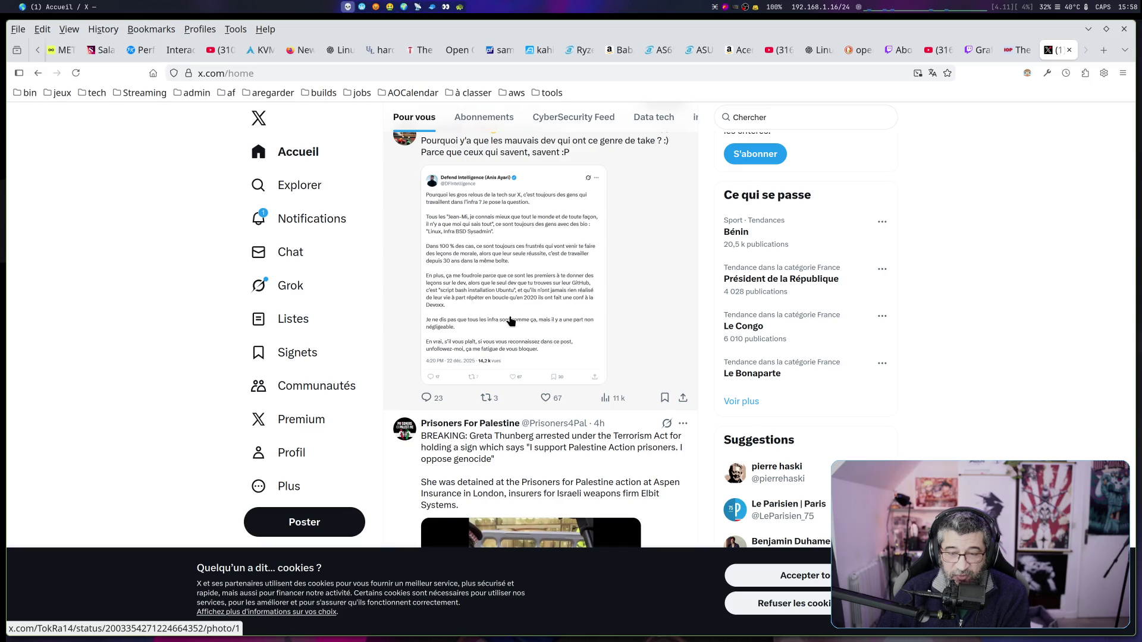
scroll(510, 321, down, 3)
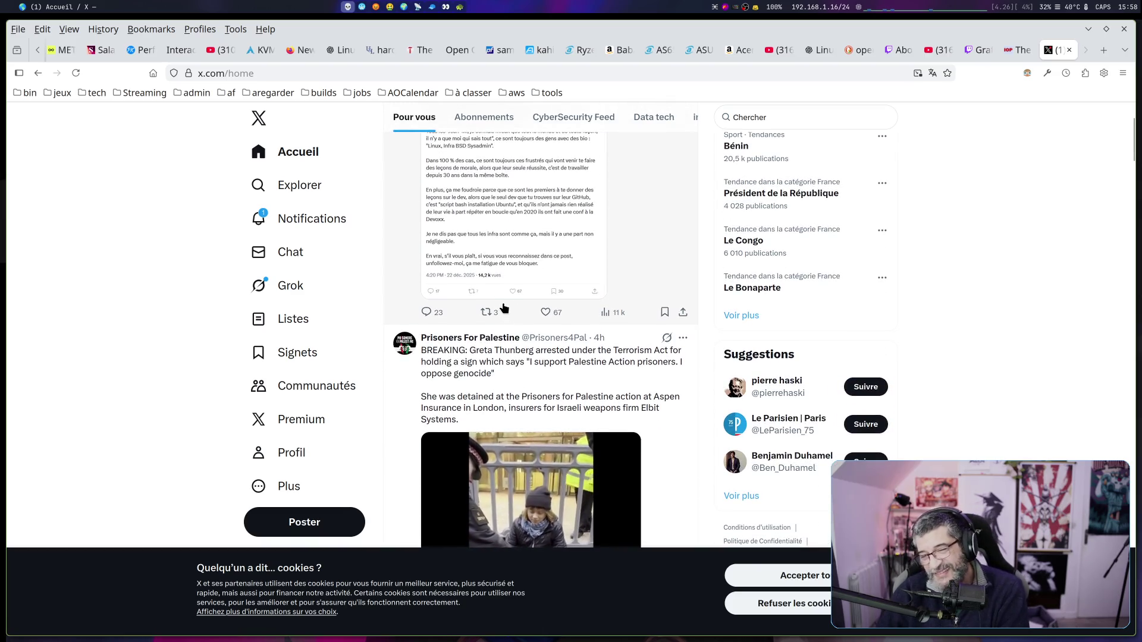
scroll(504, 310, up, 2)
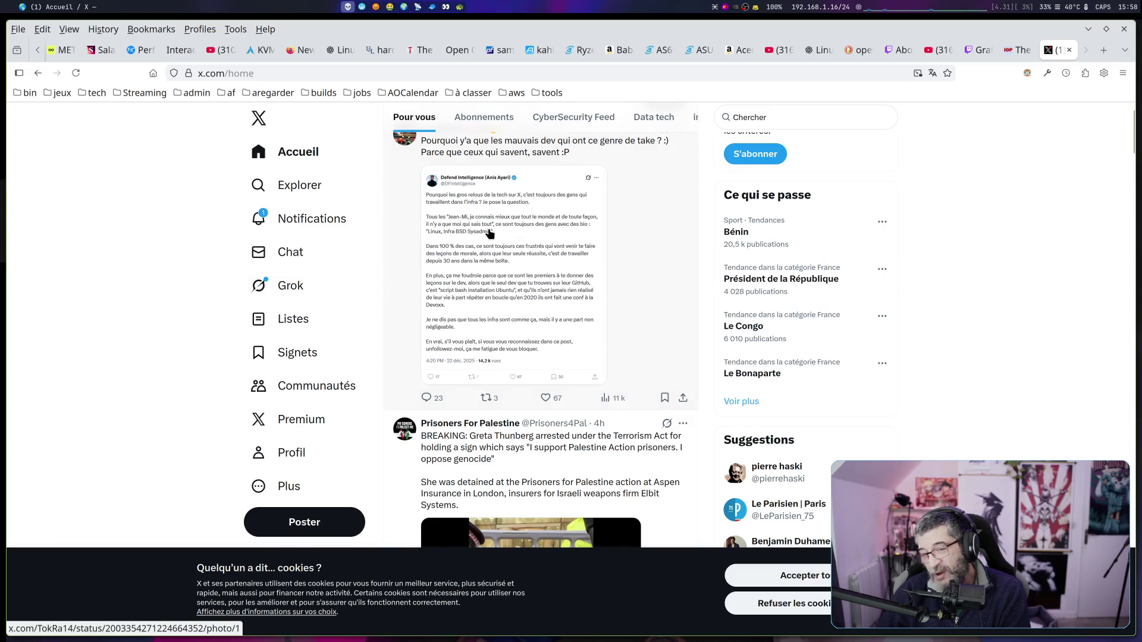
scroll(517, 244, up, 2)
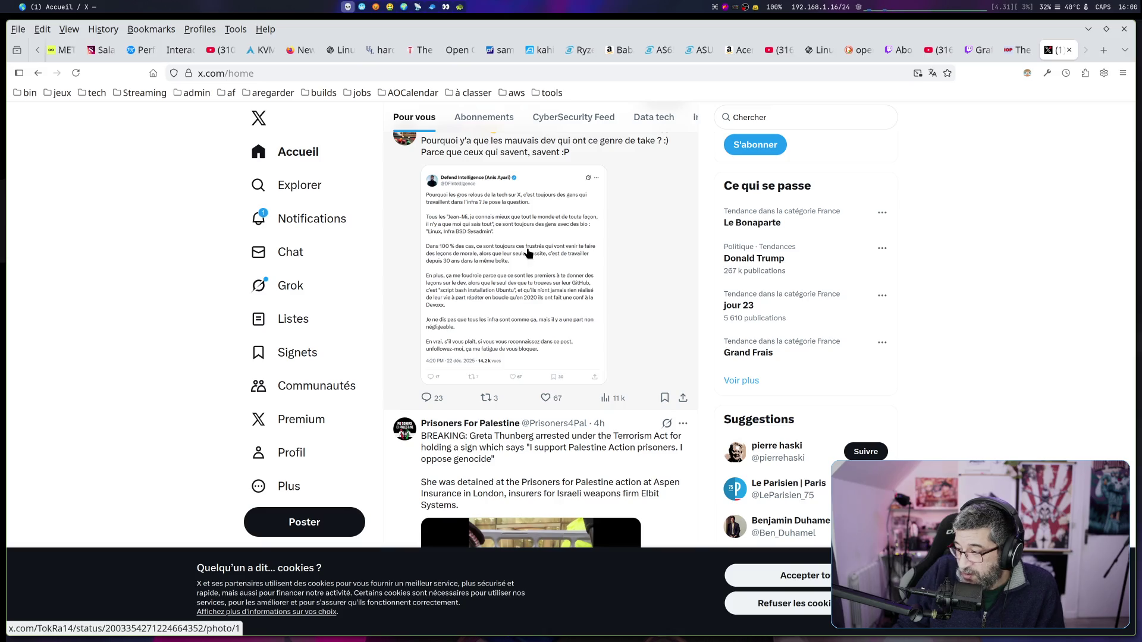
scroll(528, 253, up, 3)
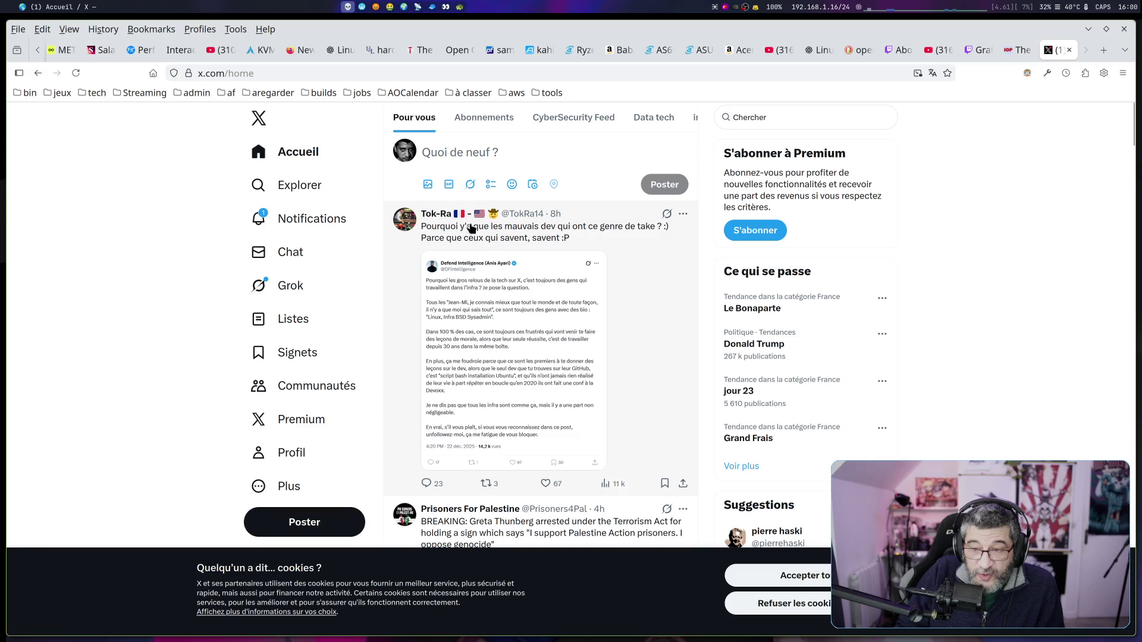
scroll(546, 295, down, 3)
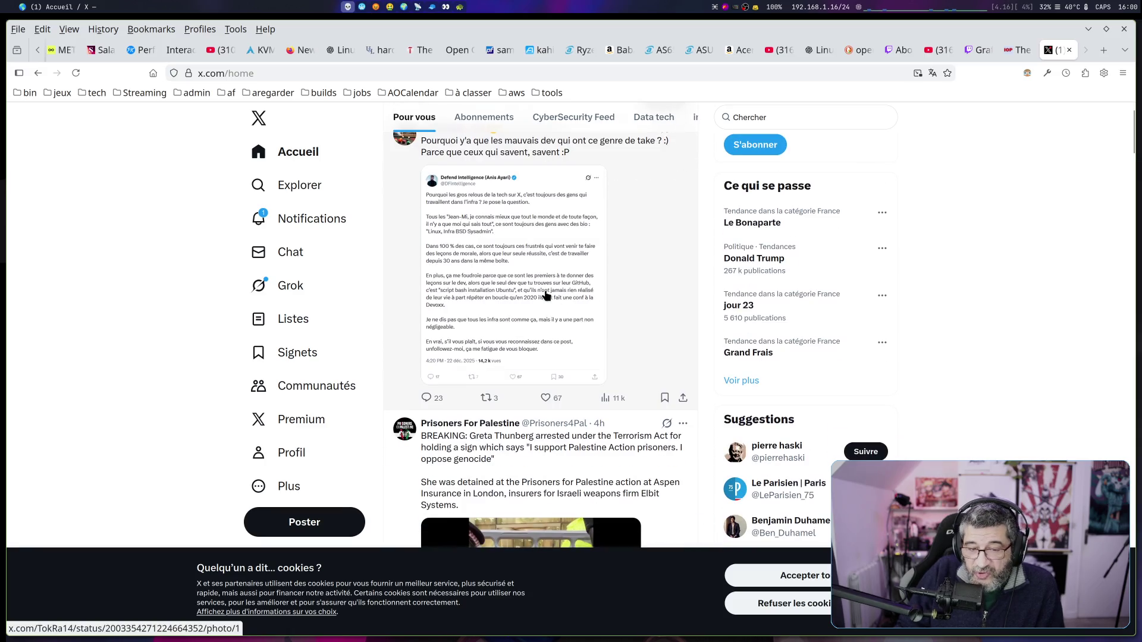
scroll(546, 295, up, 3)
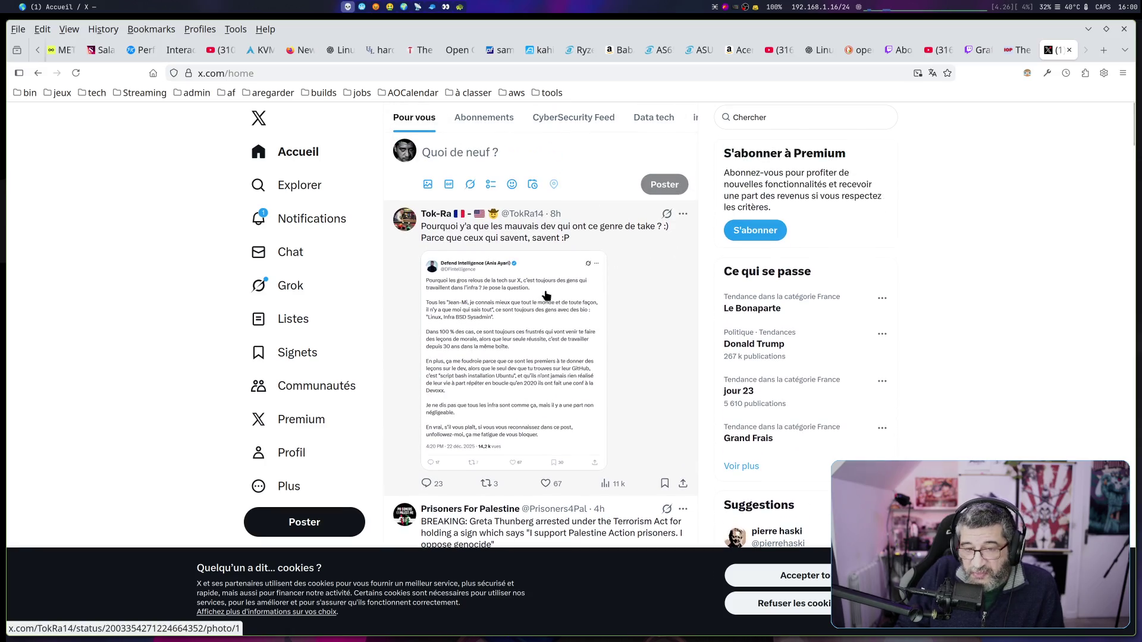
click(458, 237)
Read down through the post's replies, then open a fresh browser tab
scroll(528, 316, down, 5)
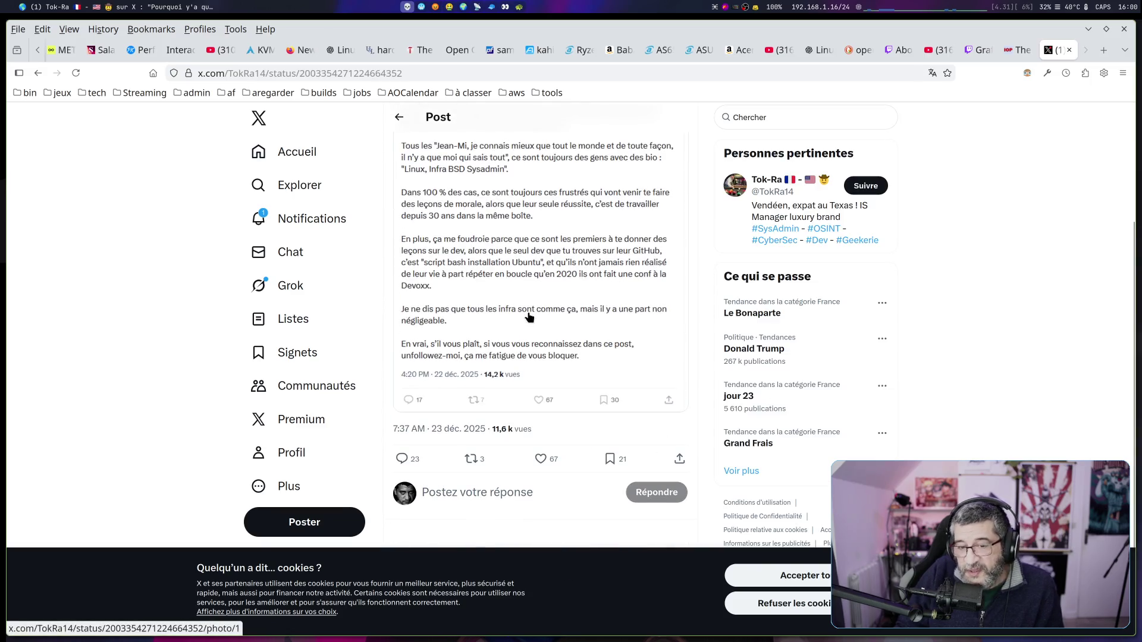
scroll(558, 322, down, 5)
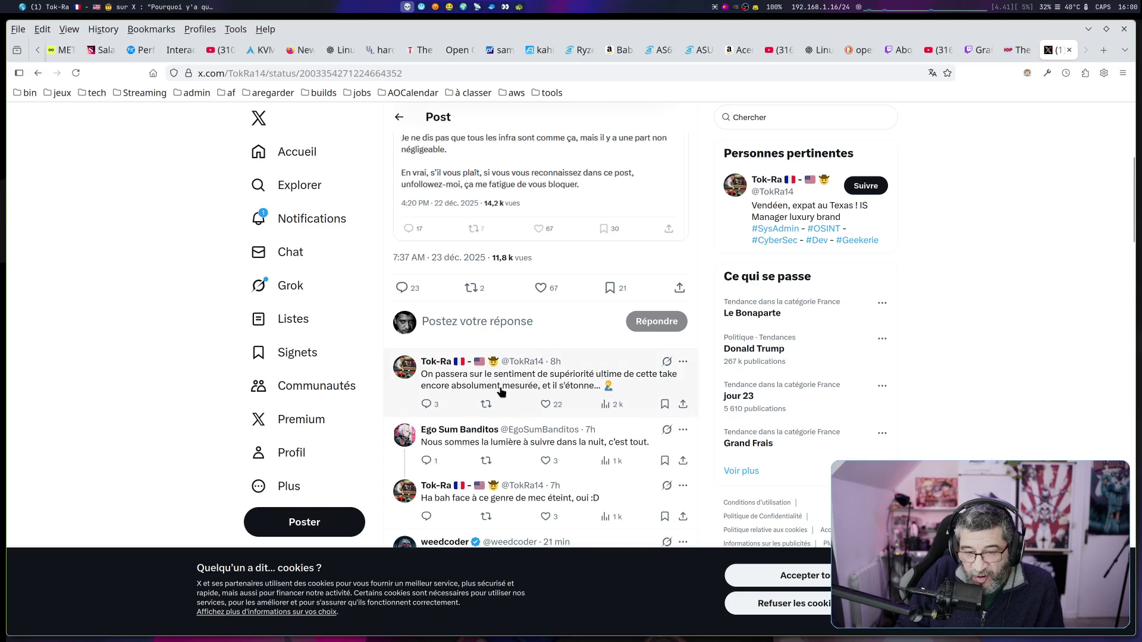
scroll(503, 391, down, 3)
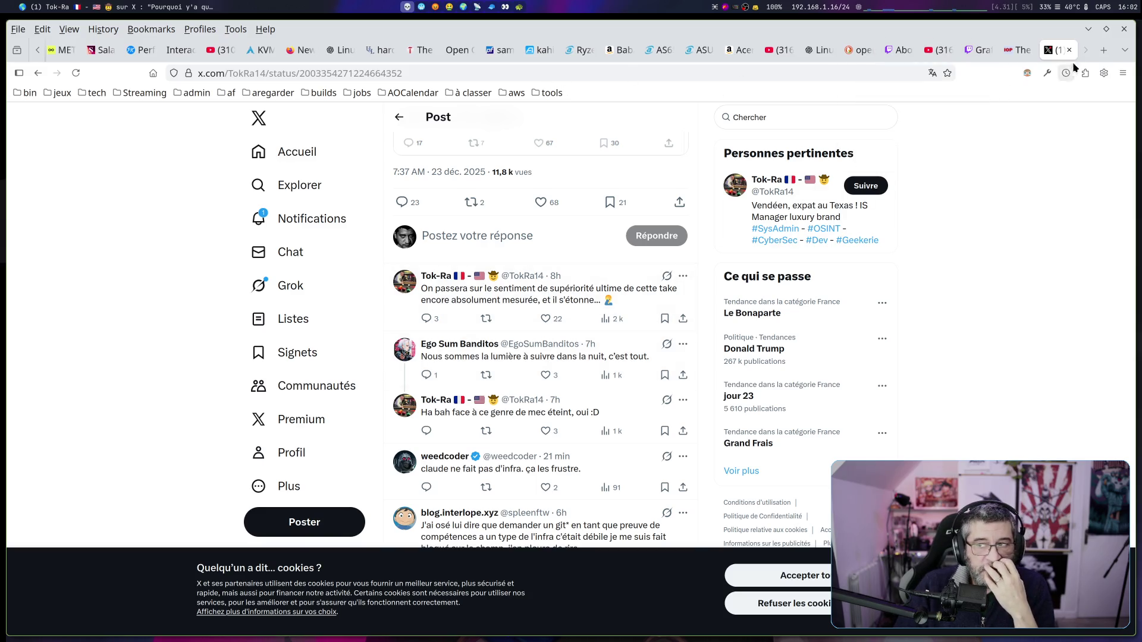
click(1103, 52)
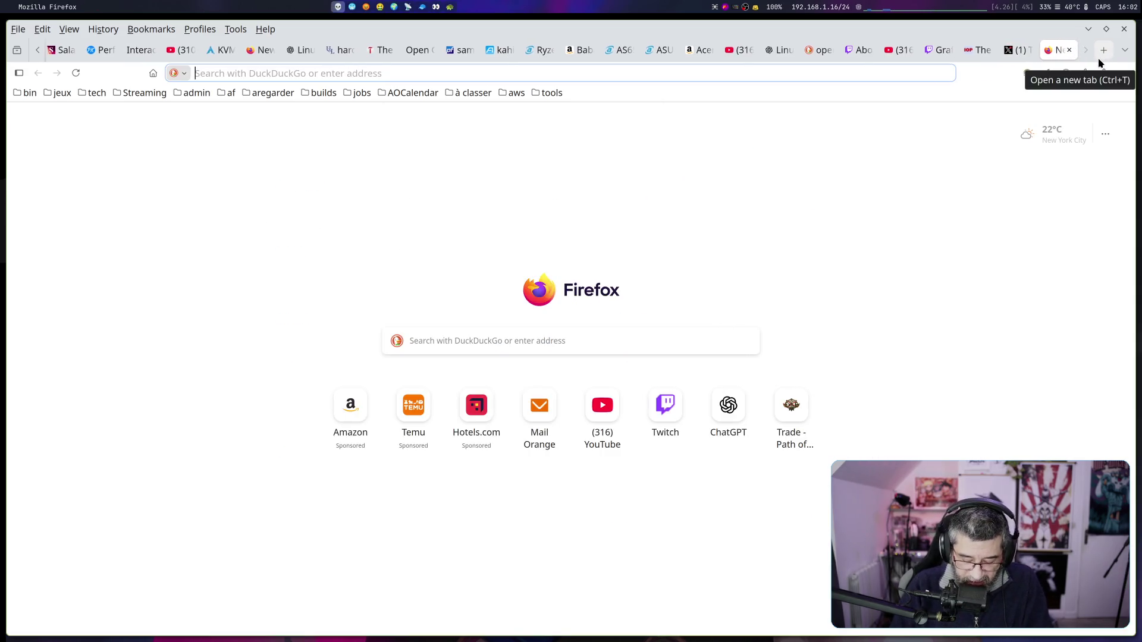
Search DuckDuckGo for 'bastienux', open the YouTube video result, then go back to the results
text(bastien)
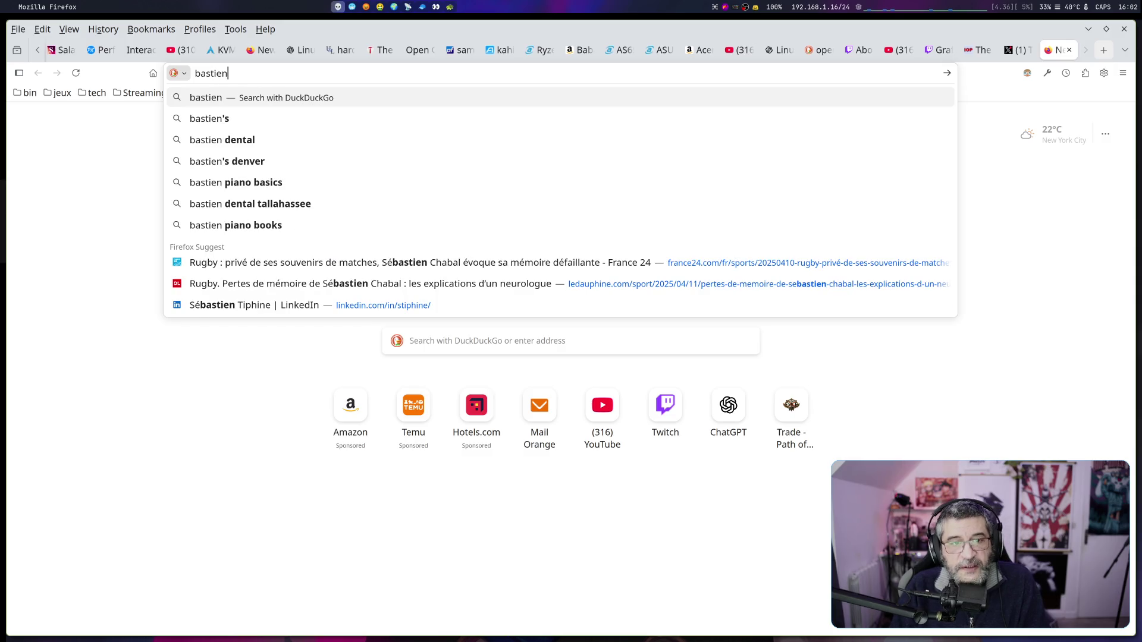
text(ux)
key(Return)
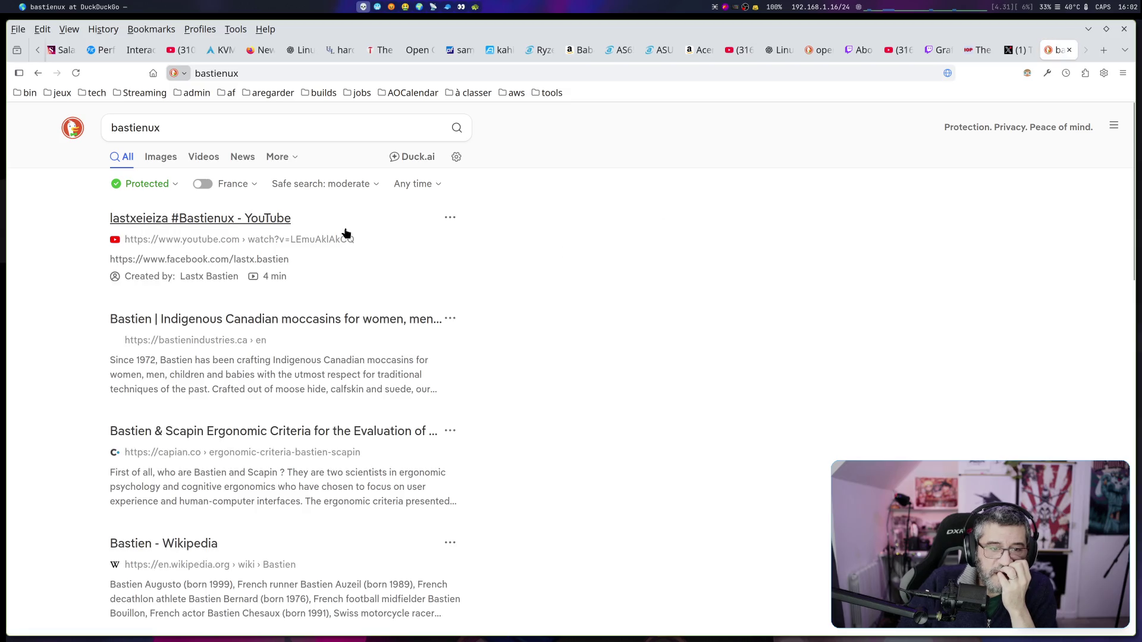
click(279, 222)
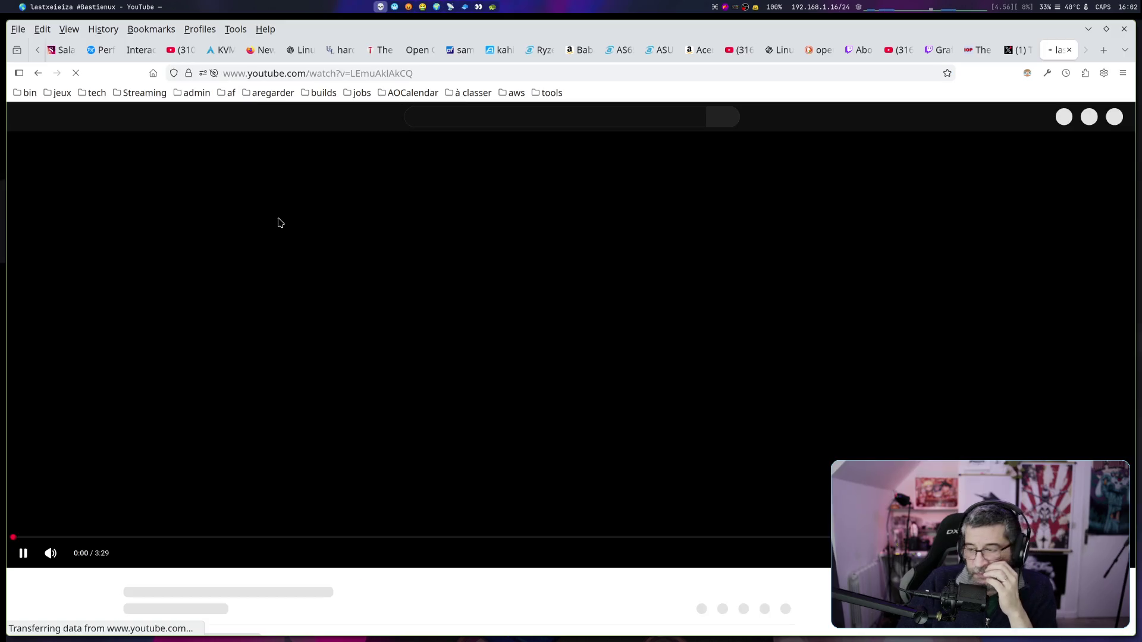
scroll(490, 336, down, 4)
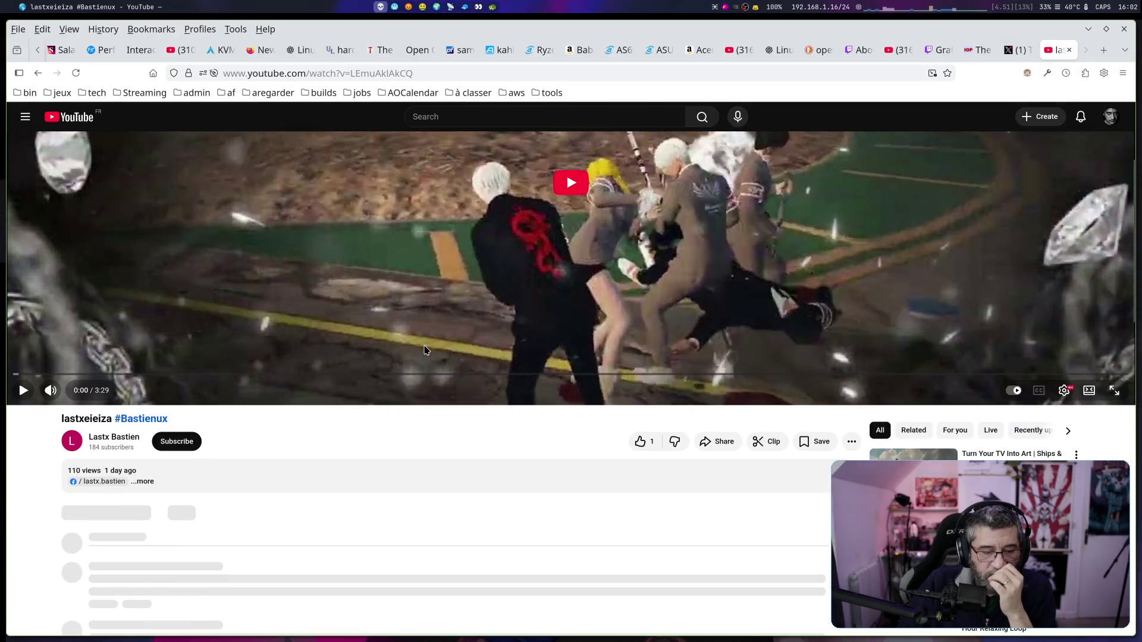
key(alt+Left)
Correct the query to 'bastiui', browse its YouTube, Twitch and Instagram results, then return to the X tab
click(143, 128)
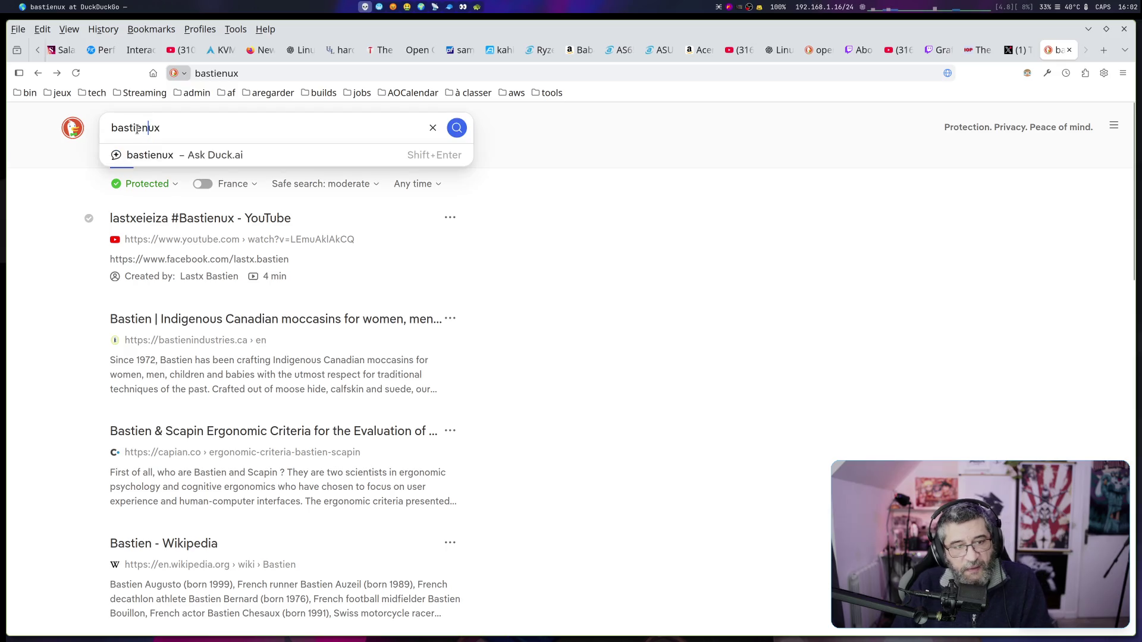
drag(143, 130, 195, 131)
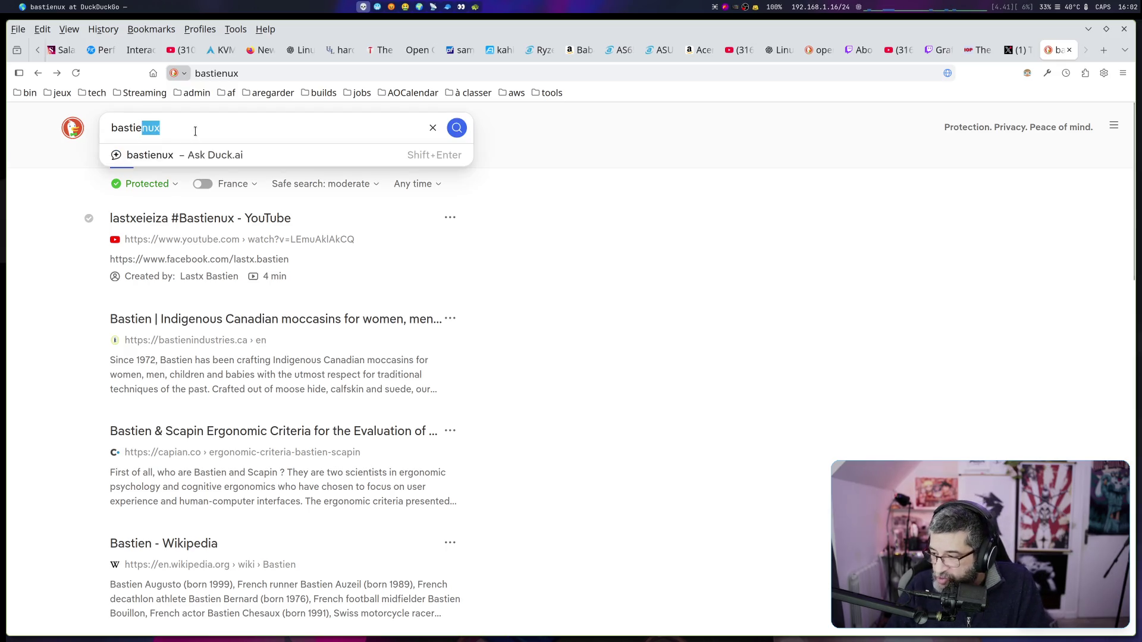
key(BackSpace)
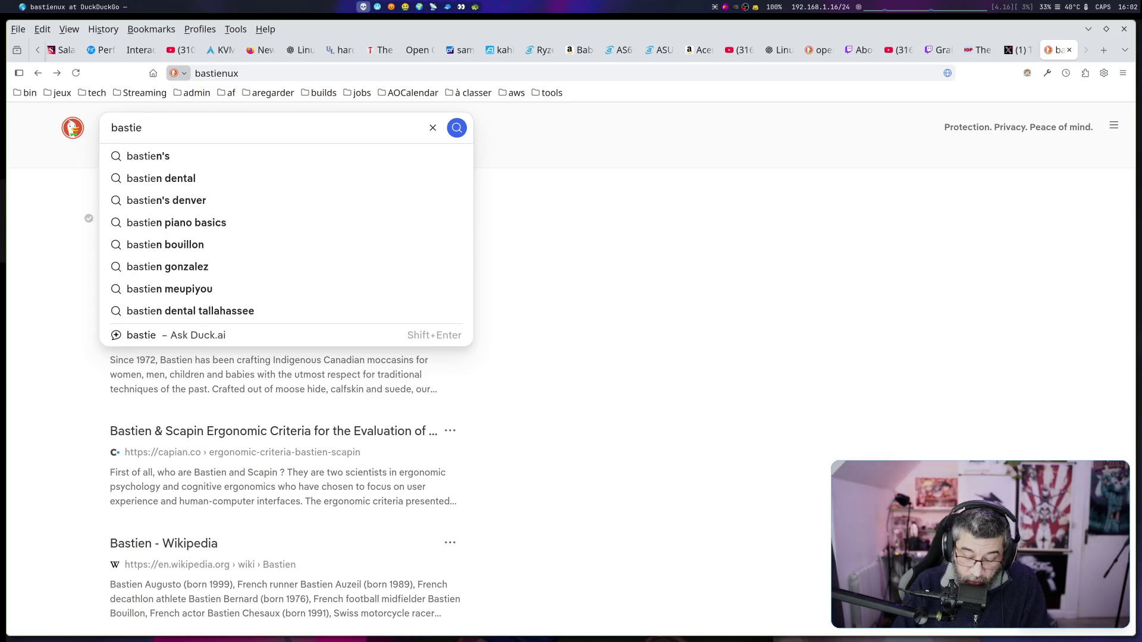
text(ui)
click(142, 128)
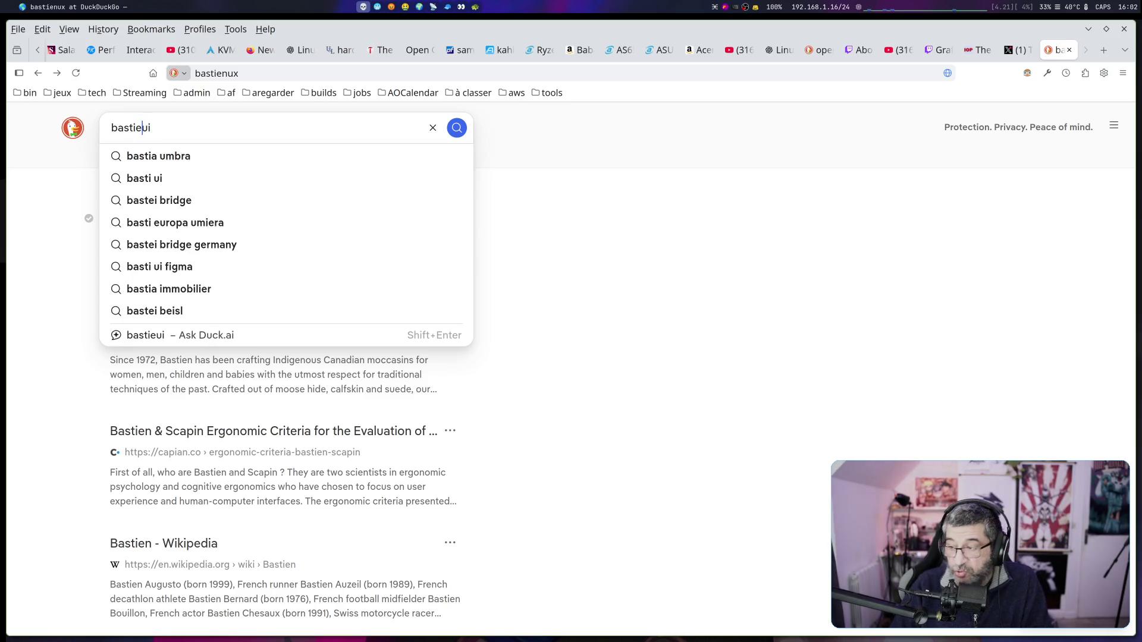
key(BackSpace)
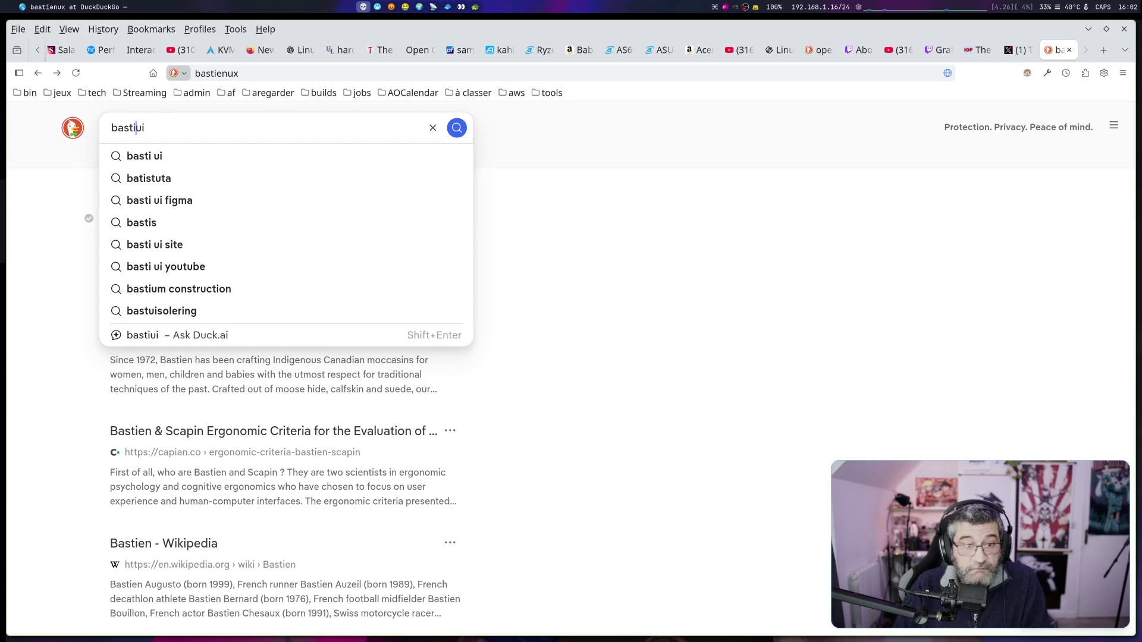
key(Return)
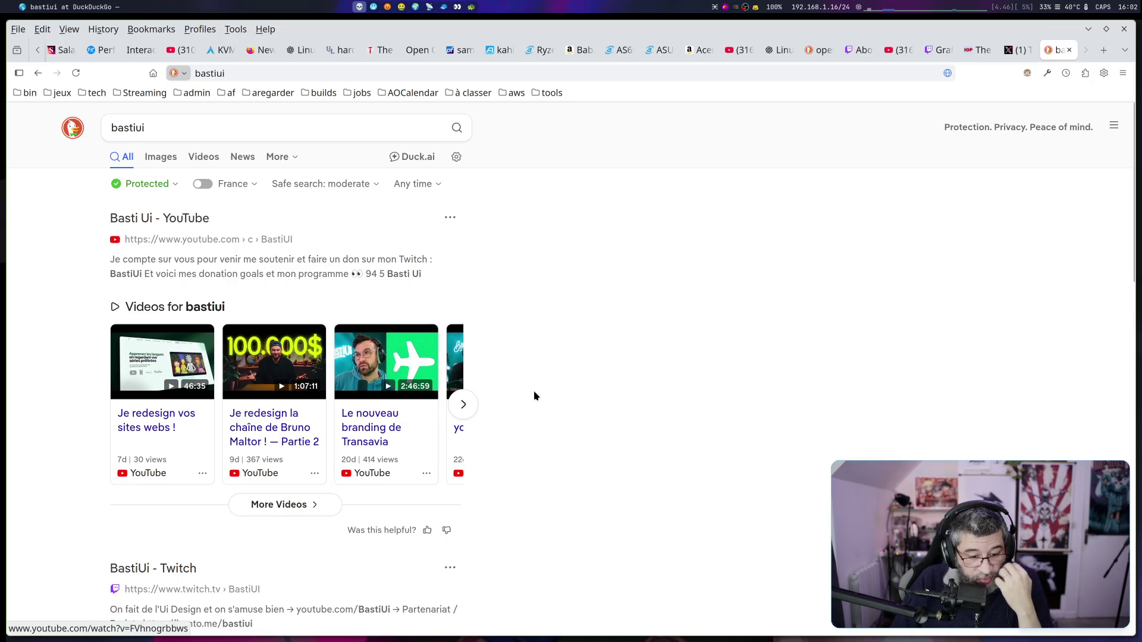
scroll(539, 395, down, 3)
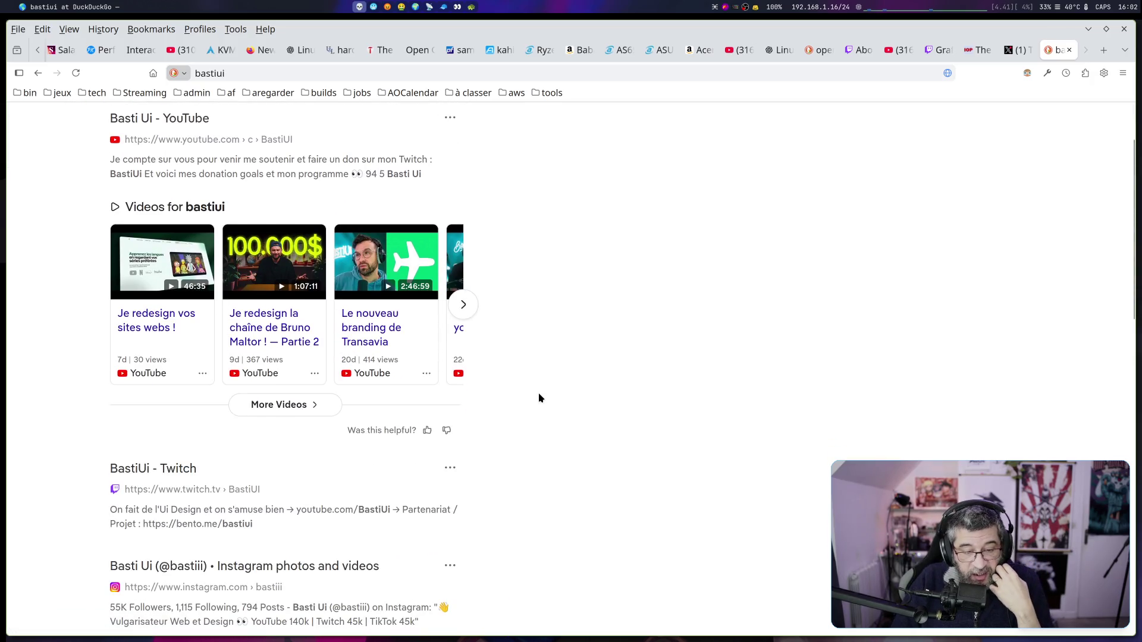
scroll(539, 395, down, 3)
scroll(539, 398, down, 3)
scroll(538, 397, up, 6)
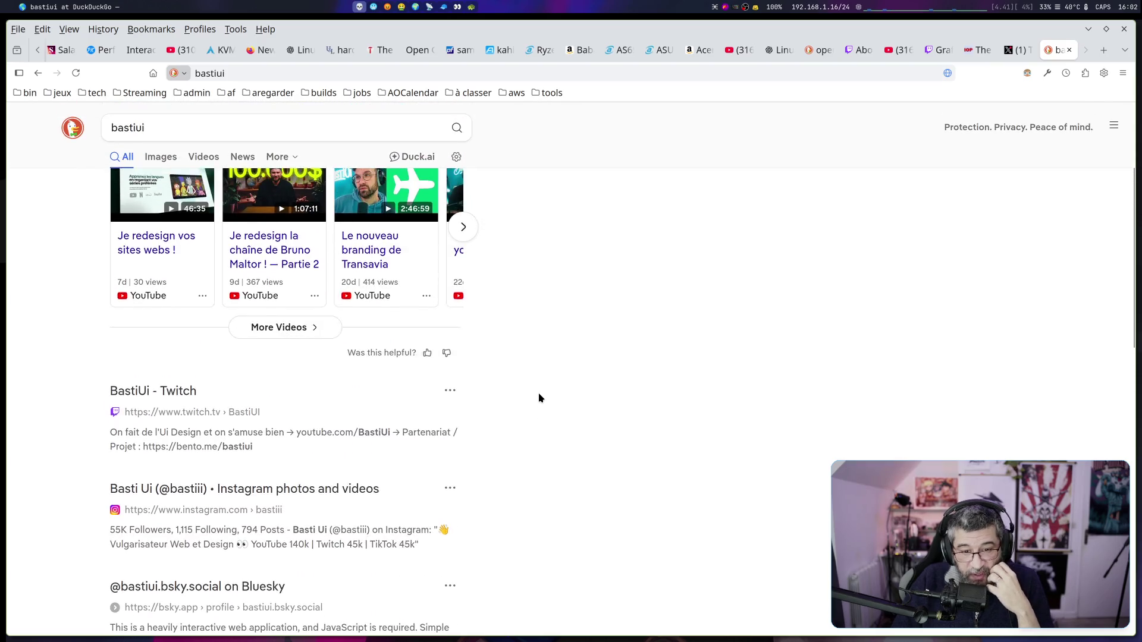
click(1018, 50)
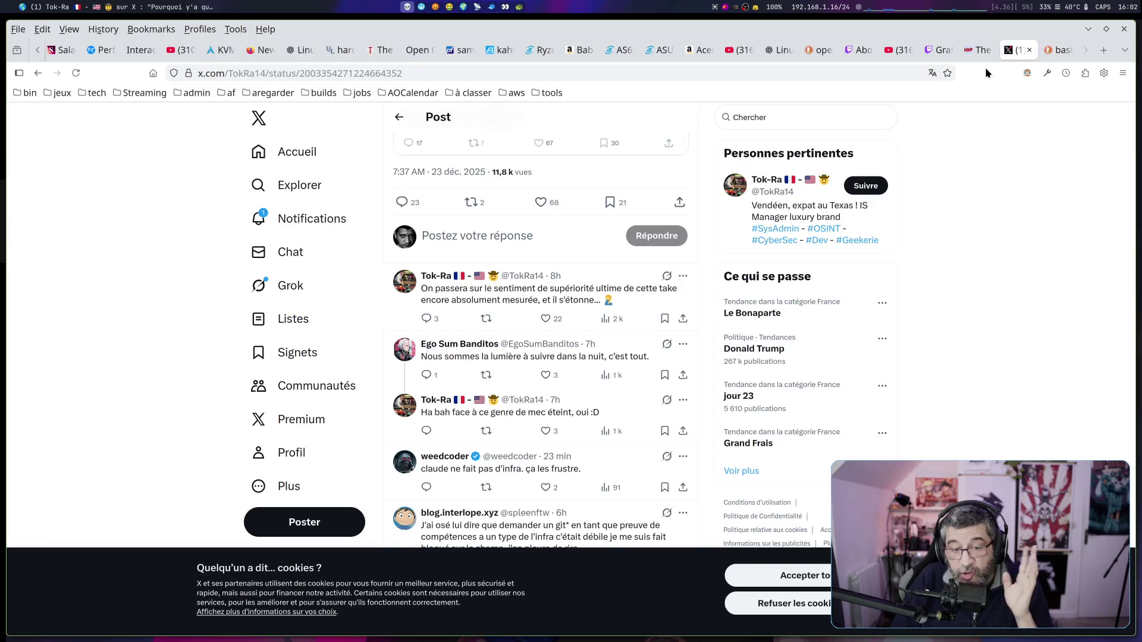
Scroll through all the post's replies, then go back to the home feed's developer screenshot post
scroll(561, 237, down, 3)
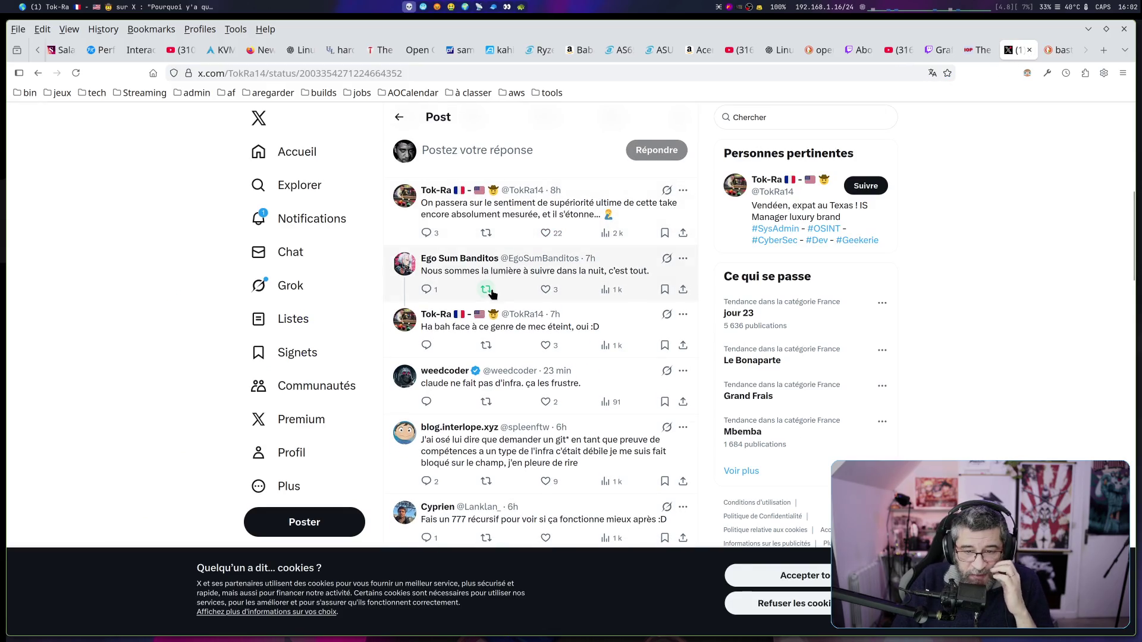
scroll(507, 309, down, 3)
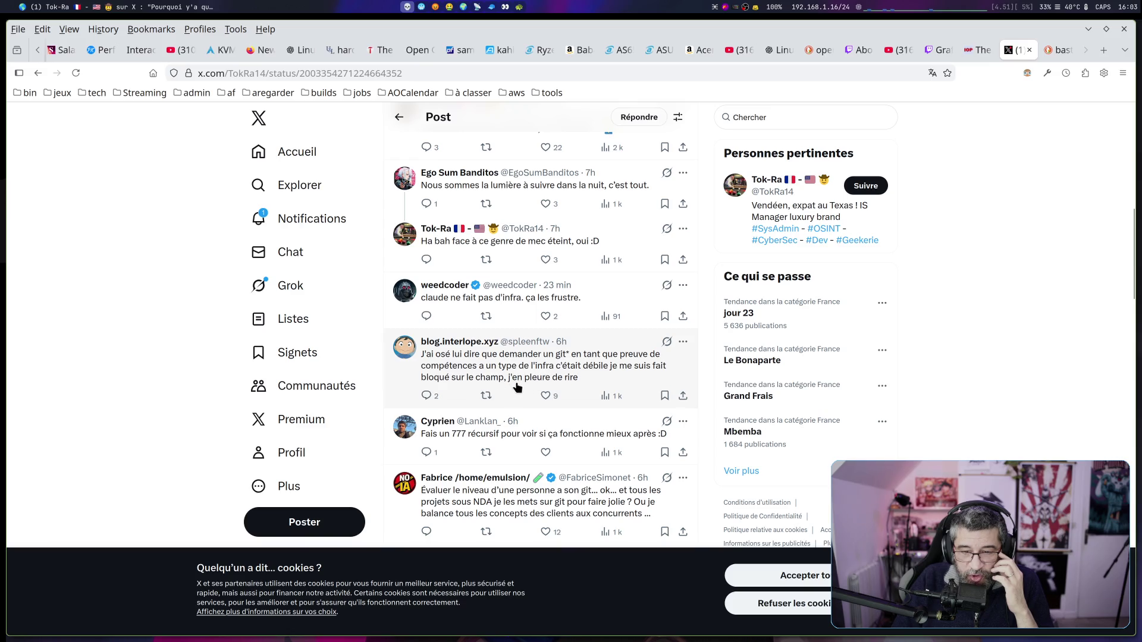
scroll(517, 386, down, 3)
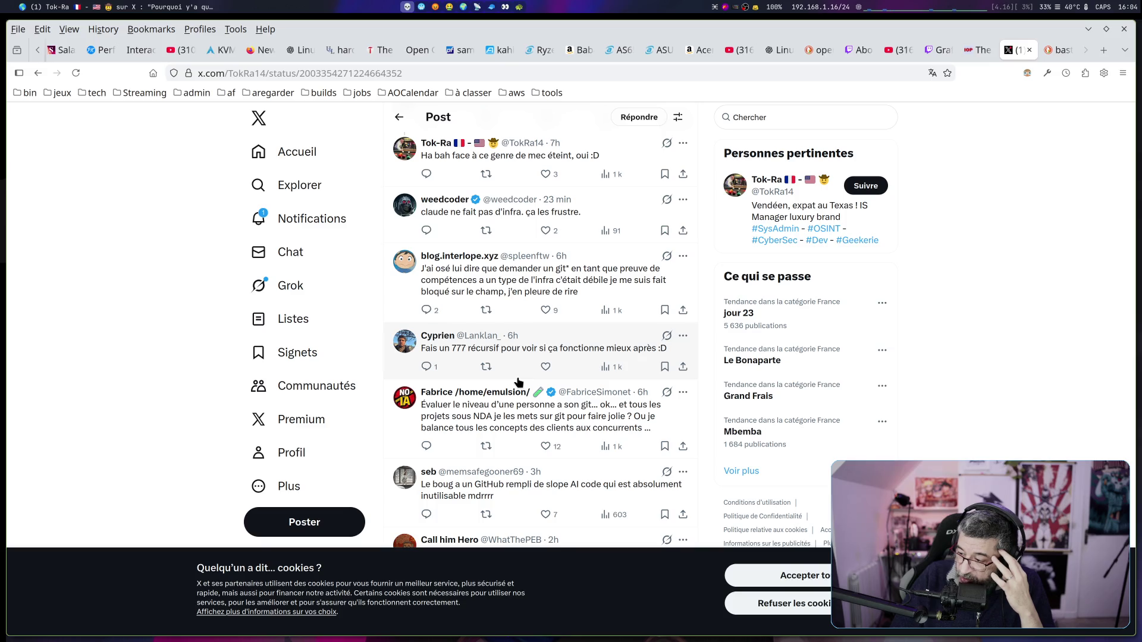
scroll(447, 340, down, 5)
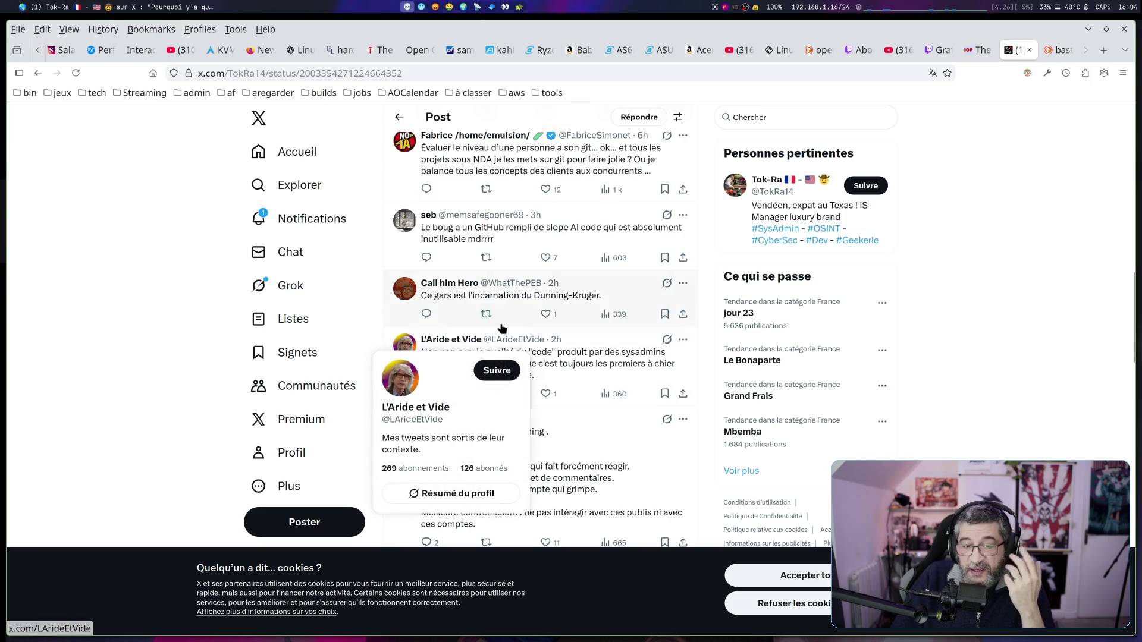
scroll(507, 327, down, 2)
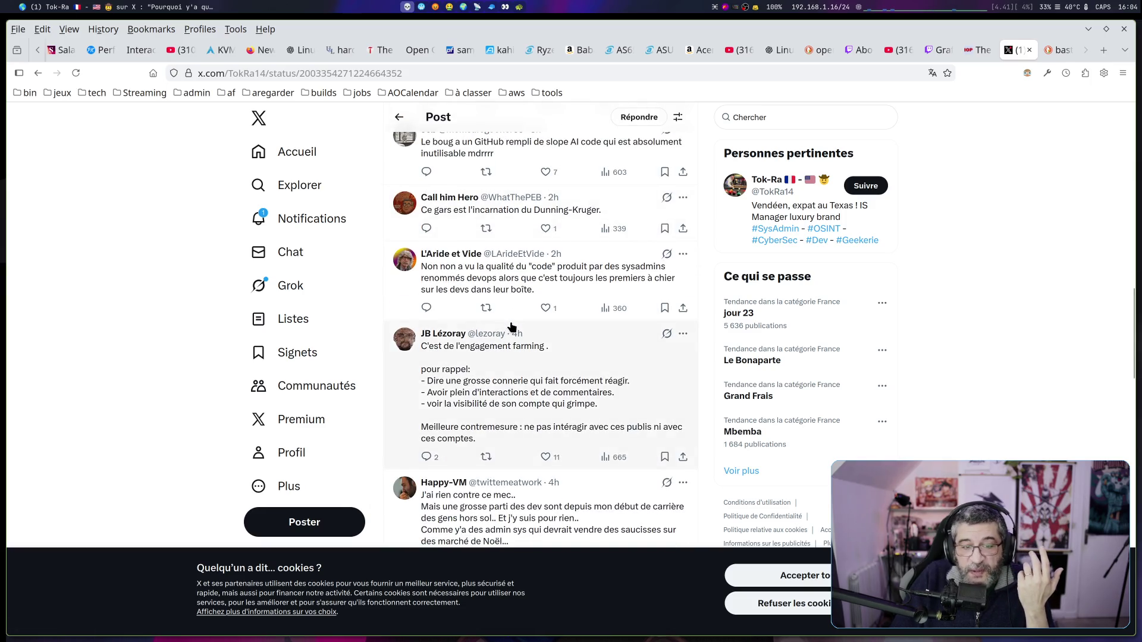
scroll(510, 326, down, 10)
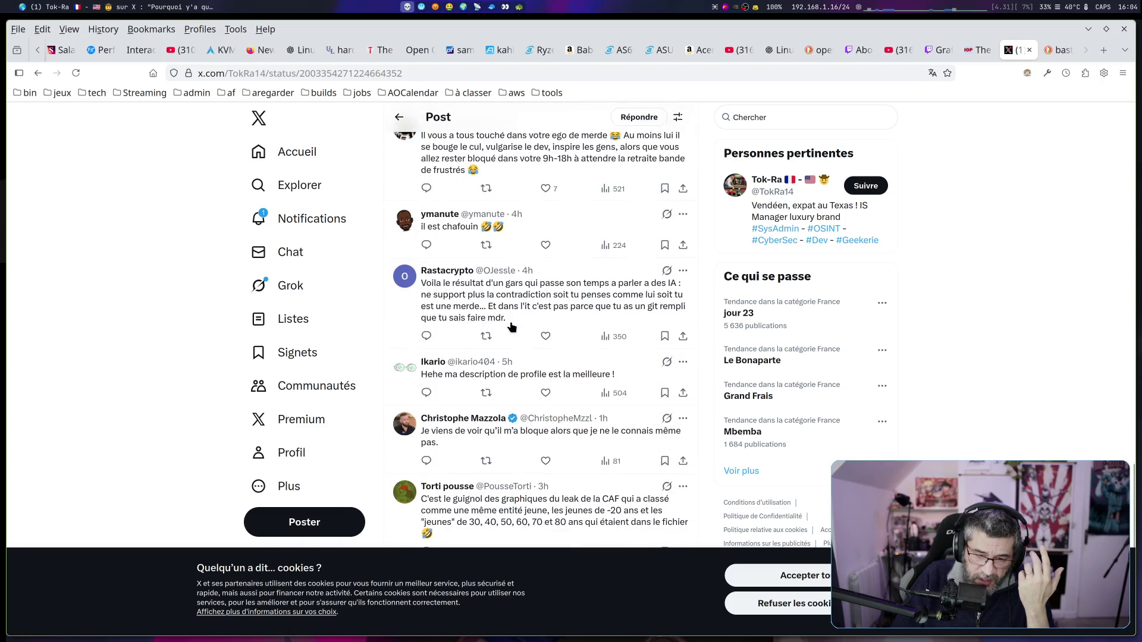
scroll(511, 326, down, 4)
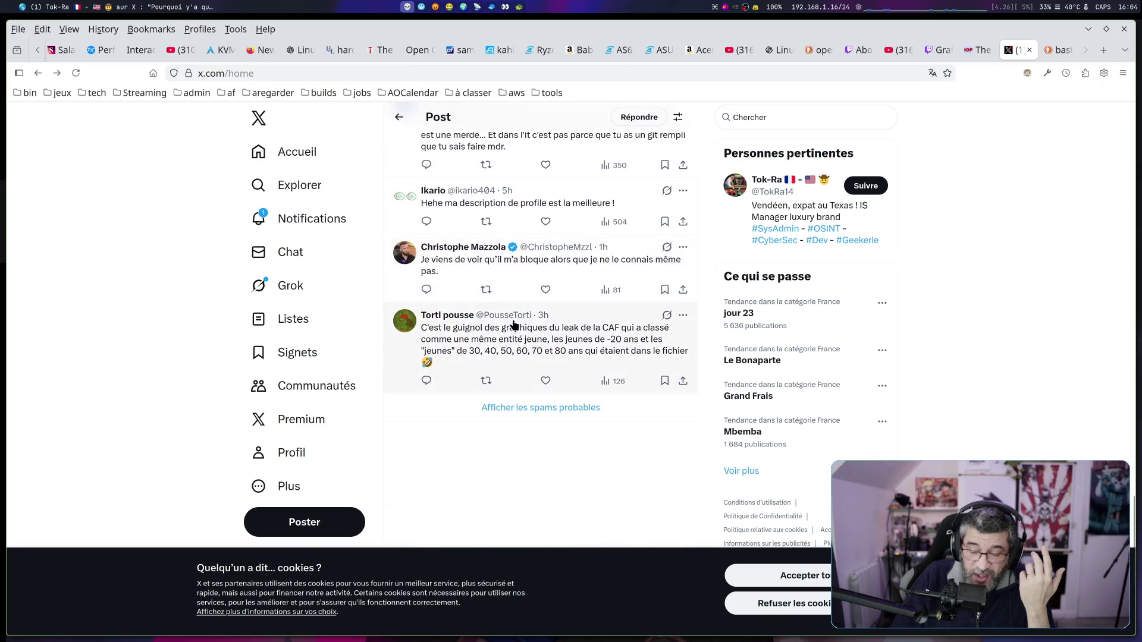
key(alt+Left)
scroll(482, 247, down, 4)
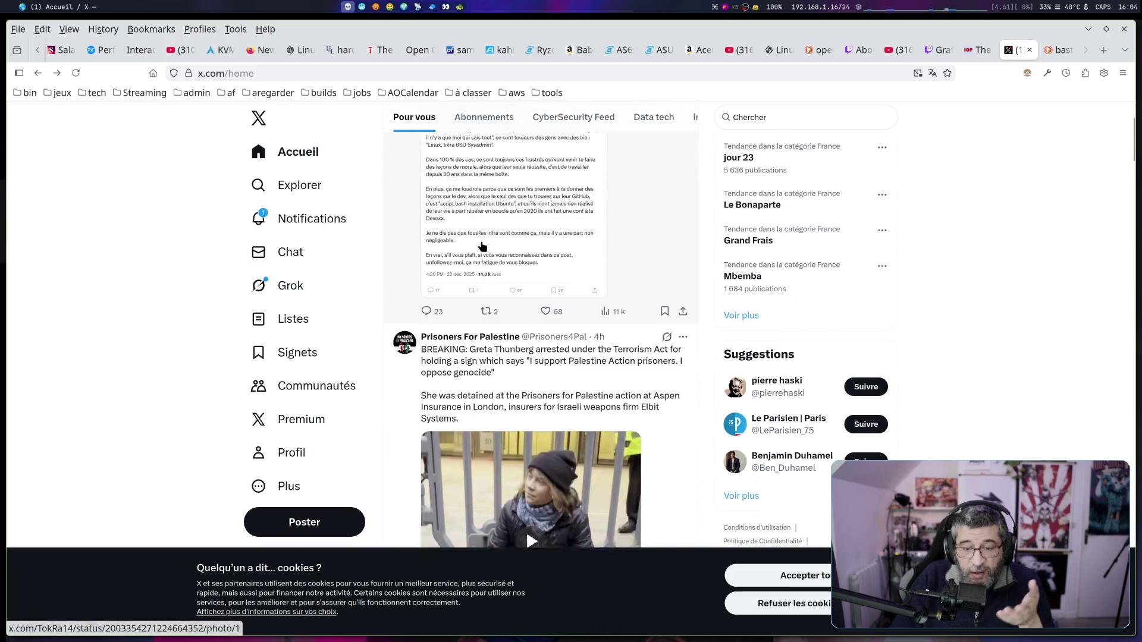
scroll(482, 246, down, 3)
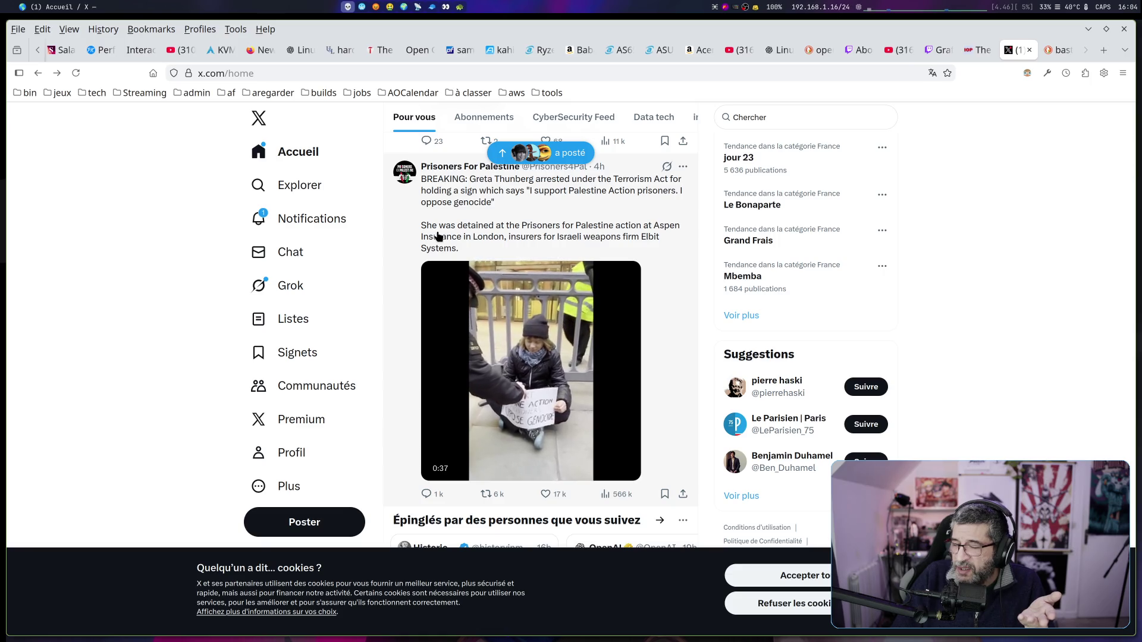
scroll(437, 236, down, 6)
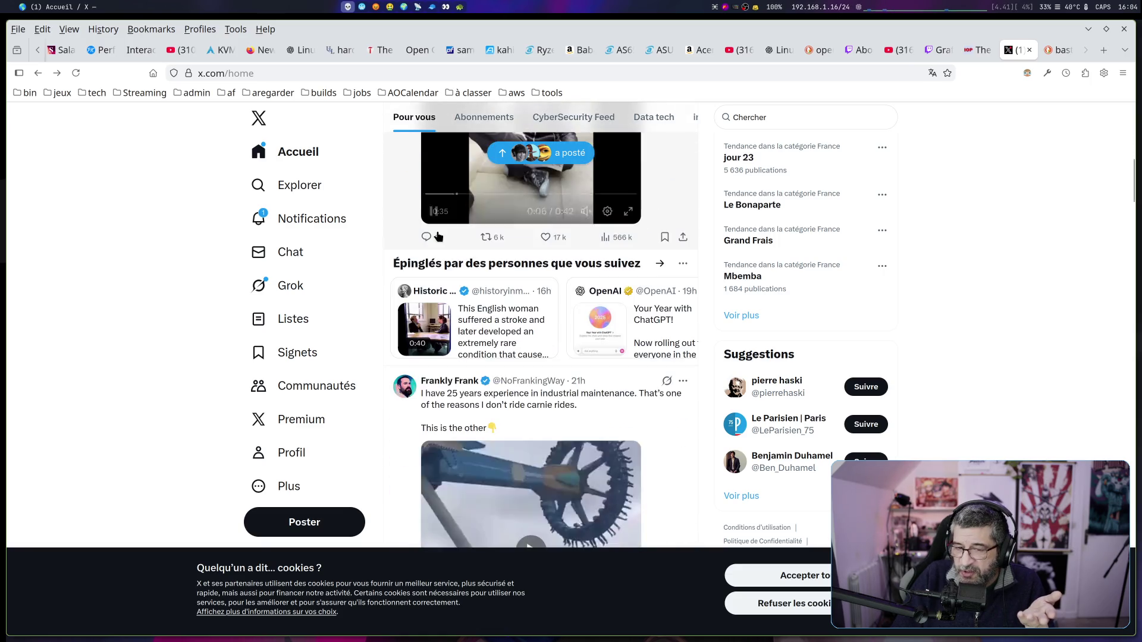
scroll(438, 236, down, 2)
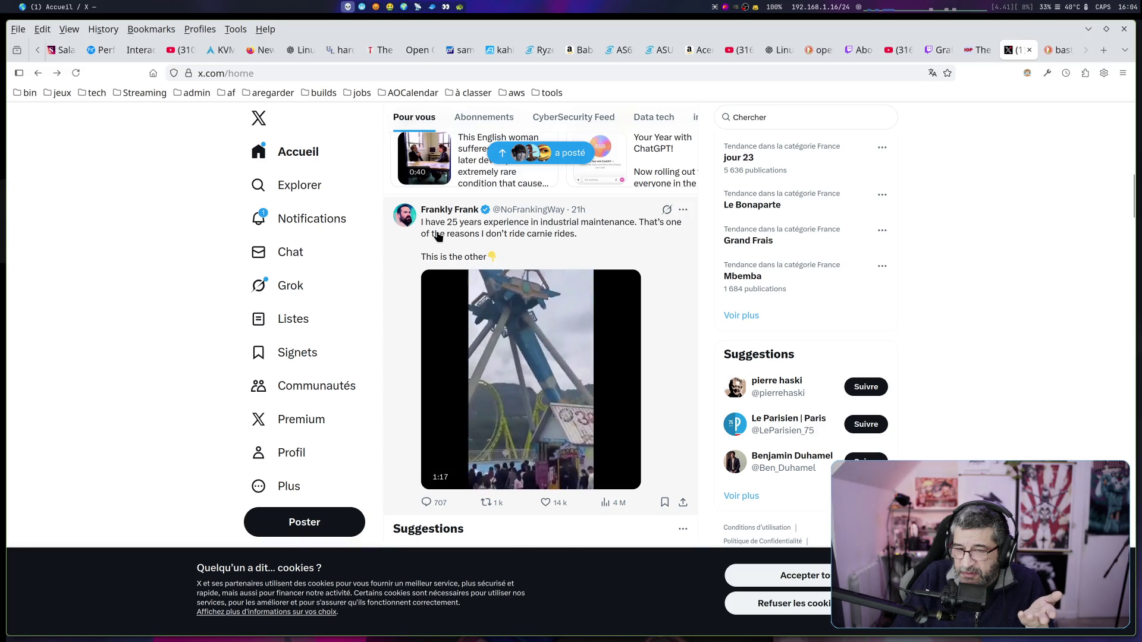
scroll(437, 236, down, 6)
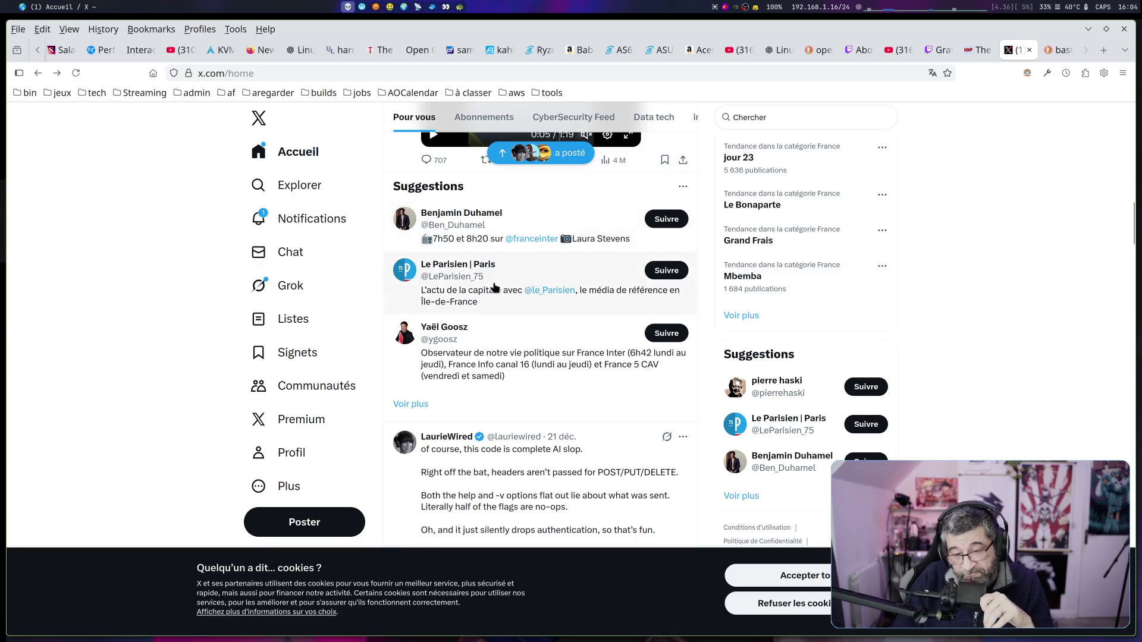
scroll(494, 290, down, 3)
scroll(494, 290, down, 4)
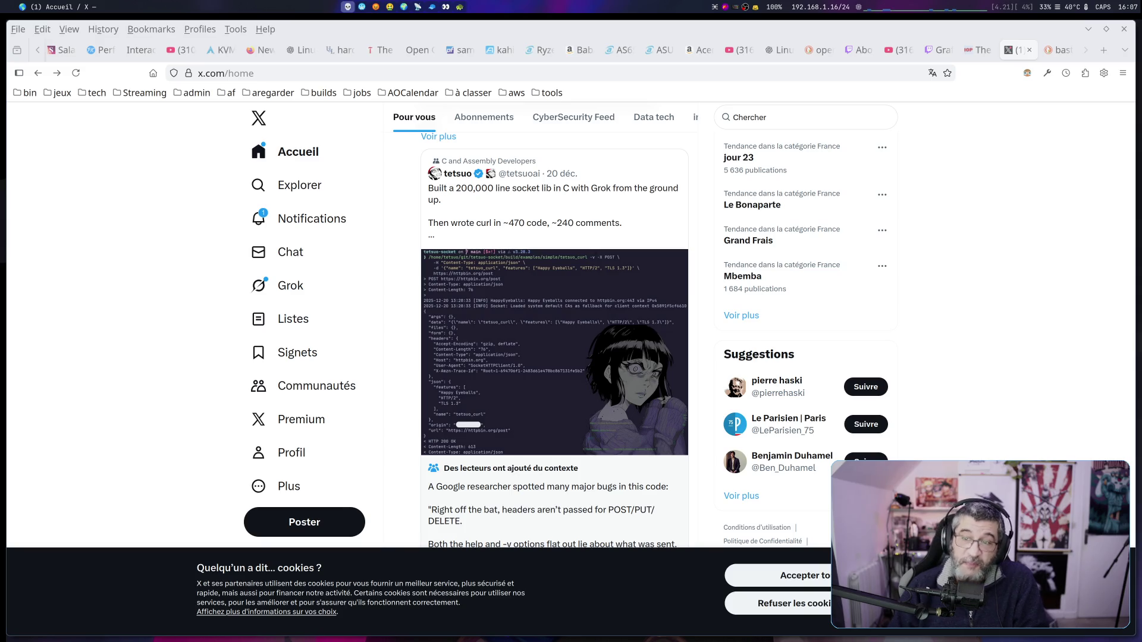
Load youtube.com in a new tab, fixing the mistyped address
click(1106, 54)
text(youou)
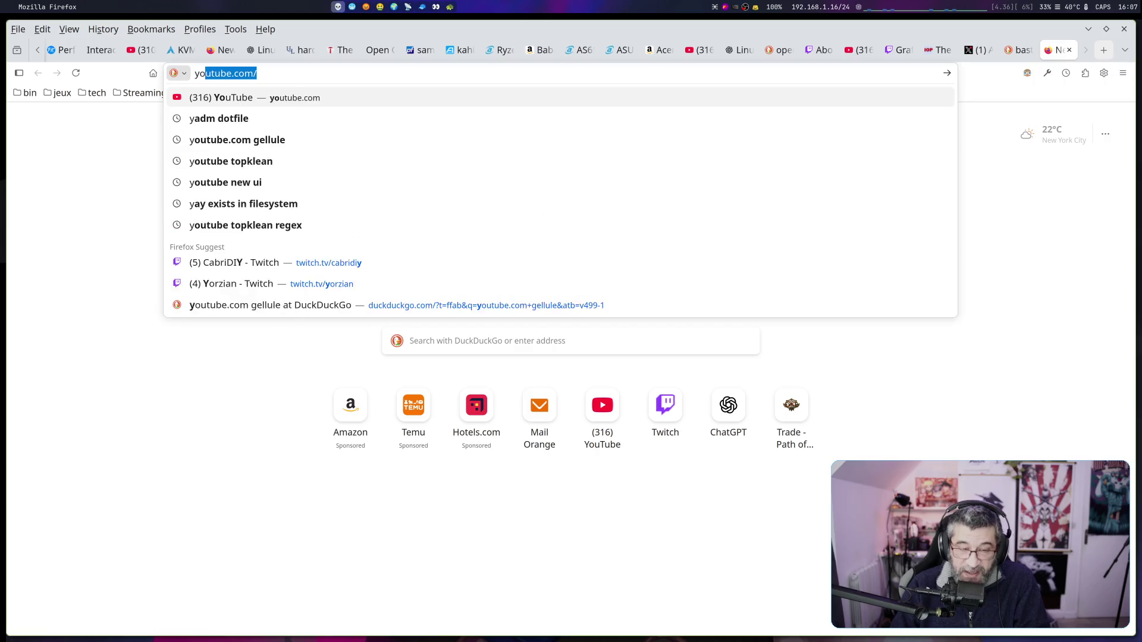
key(BackSpace)
key(BackSpace)
text(tu)
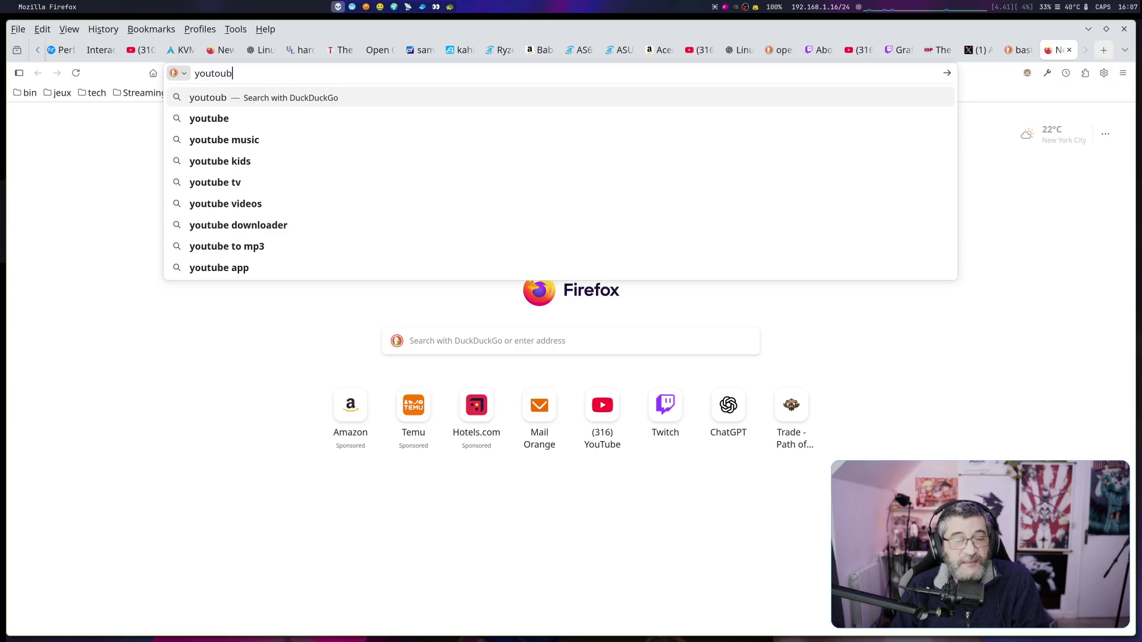
text(be.com)
key(Return)
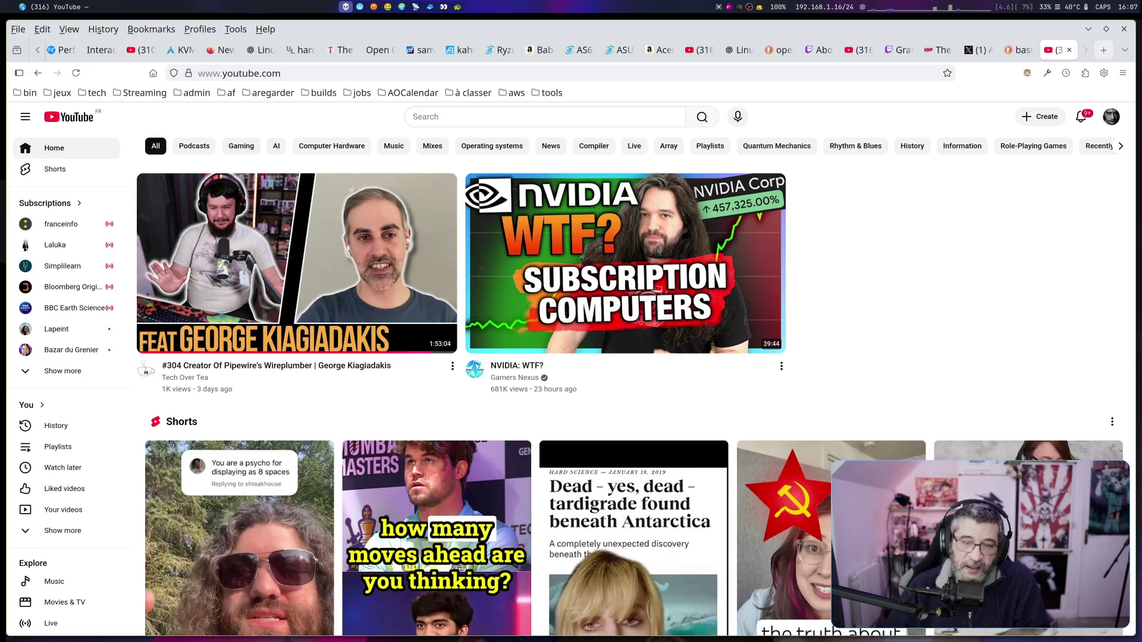
Search YouTube for 'noobosaurus' and open the Noobosaurus R3x channel result
click(548, 118)
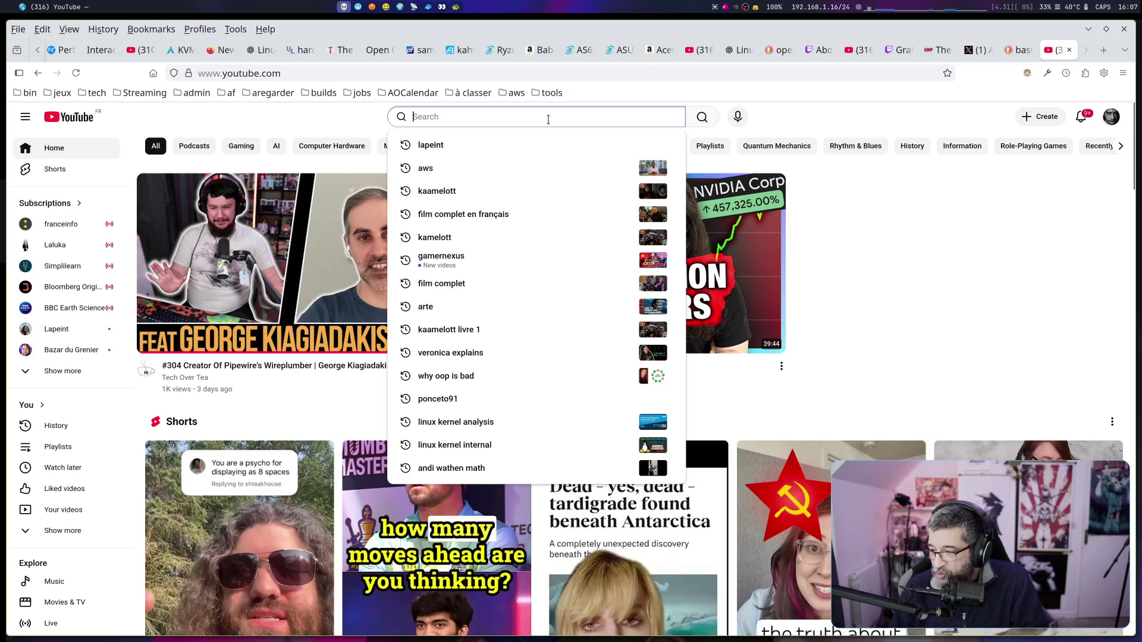
text(n)
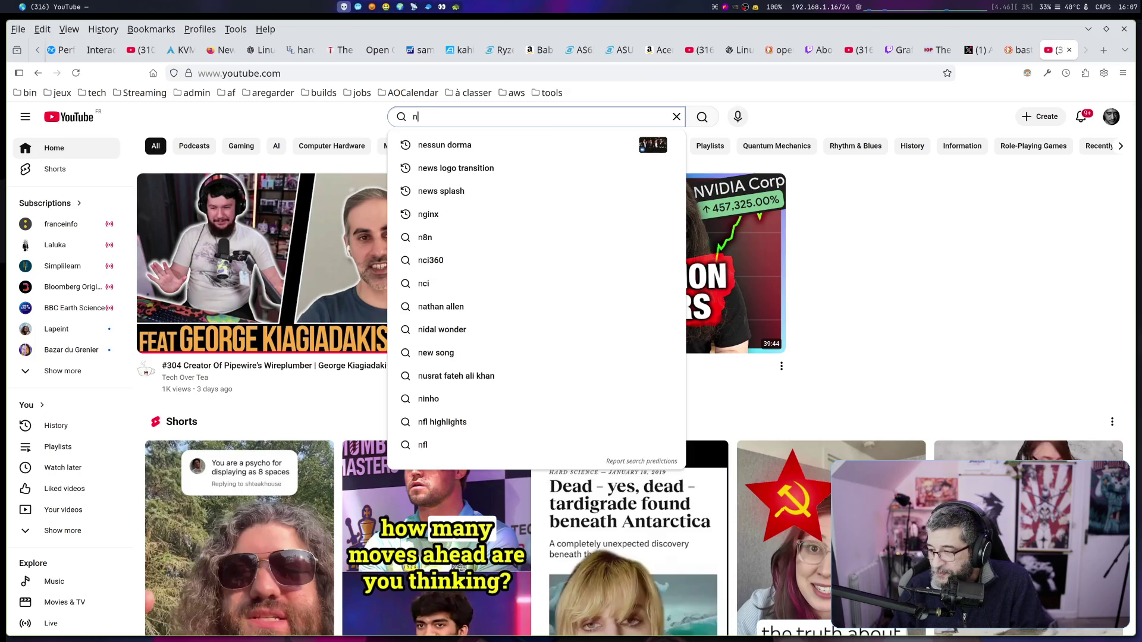
text(oo)
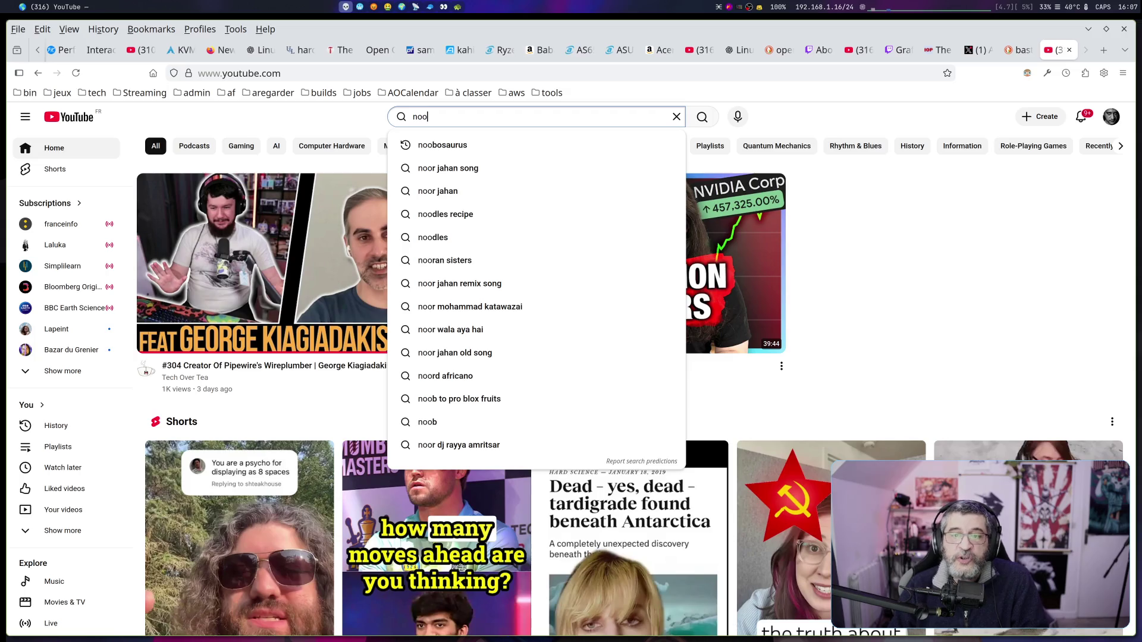
key(Down)
key(Return)
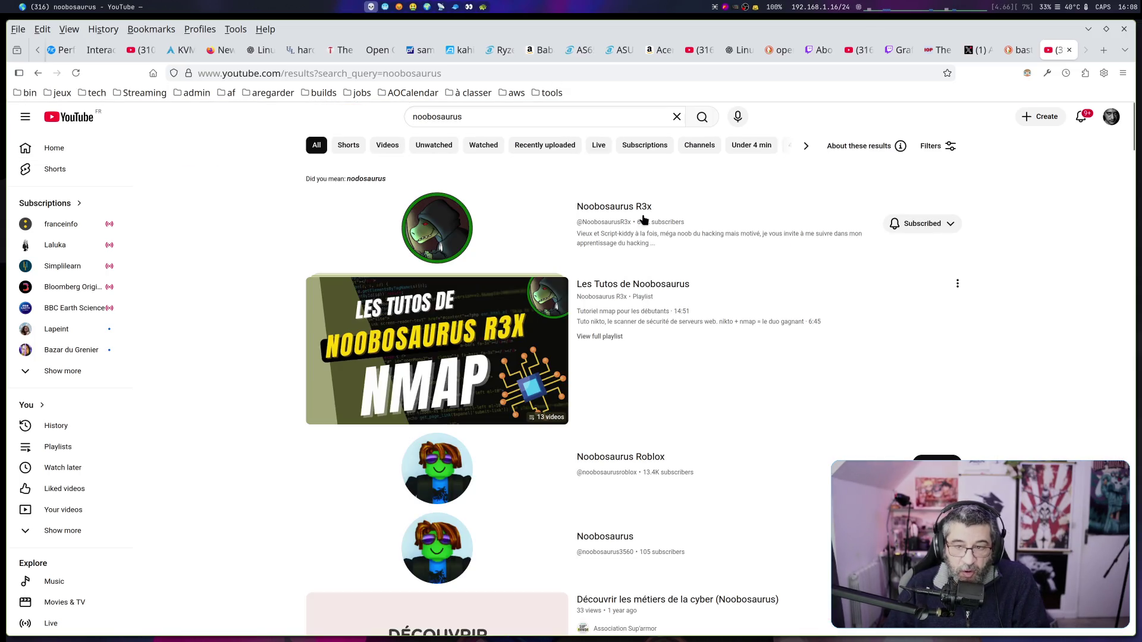
click(640, 212)
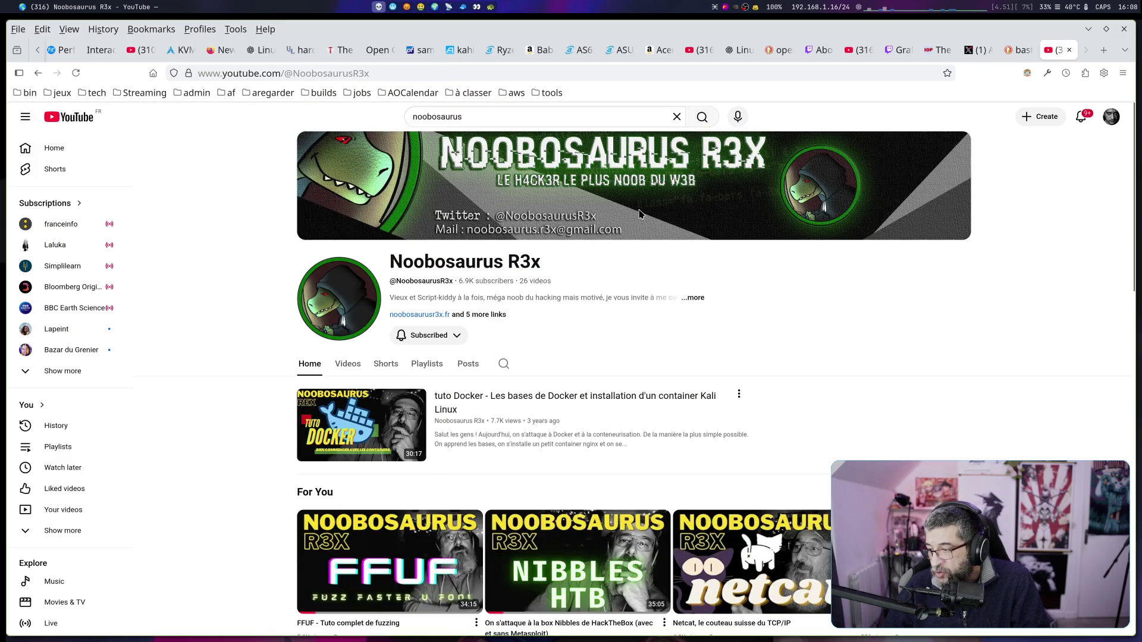
Scroll the Noobosaurus R3x channel page, then type 'hackback' over the old 'noobosaurus' search
scroll(601, 271, down, 2)
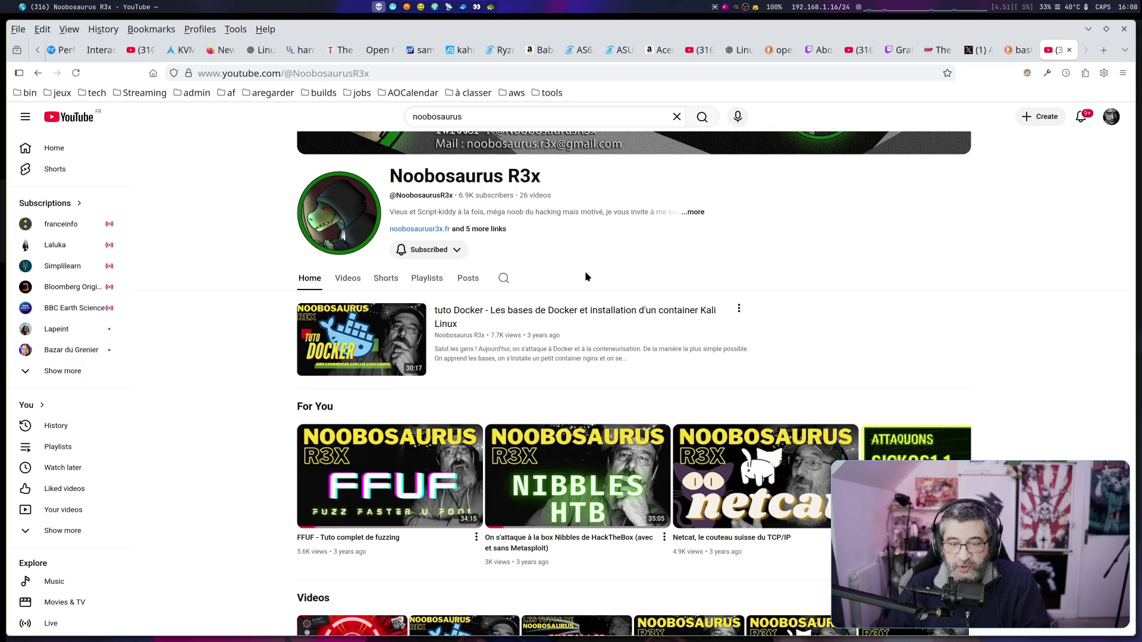
scroll(586, 276, up, 2)
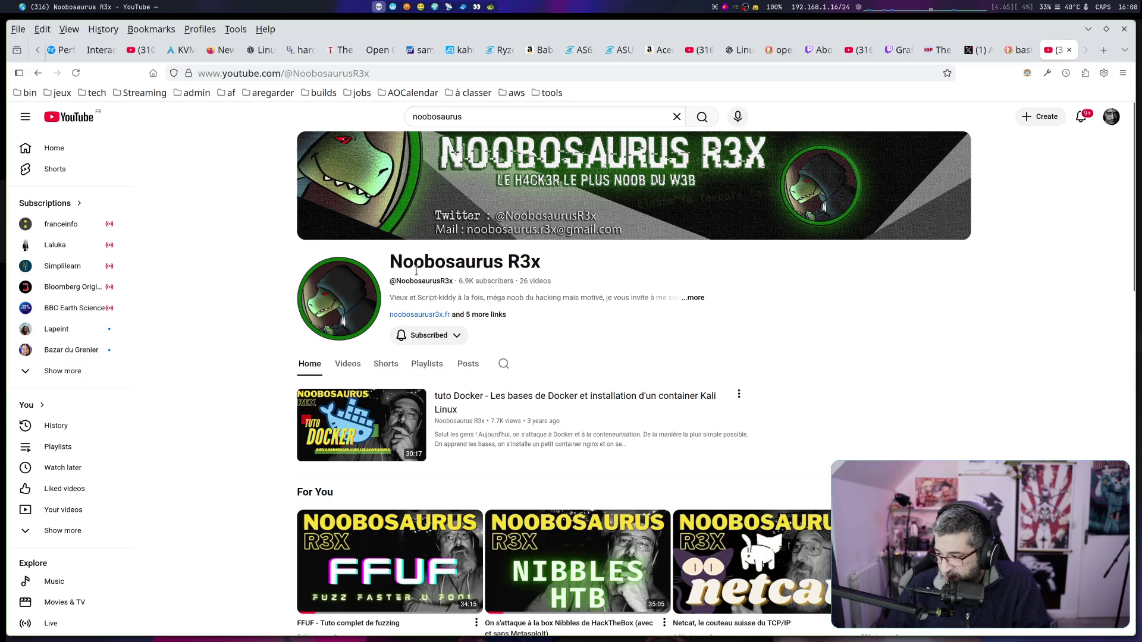
scroll(416, 271, down, 2)
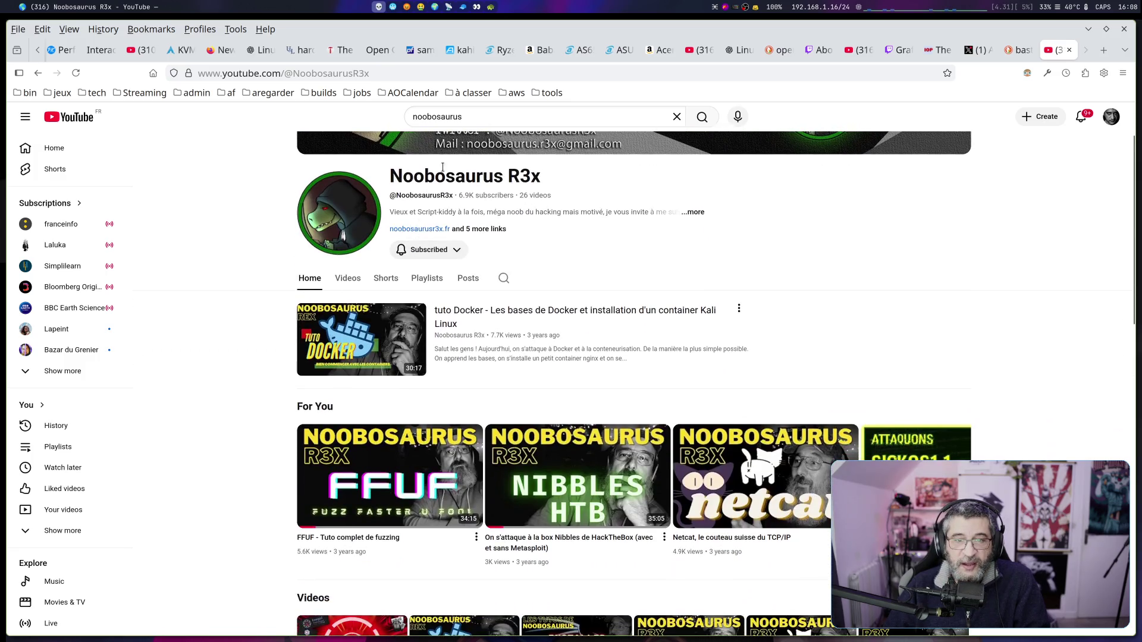
double_click(479, 117)
text(hackback)
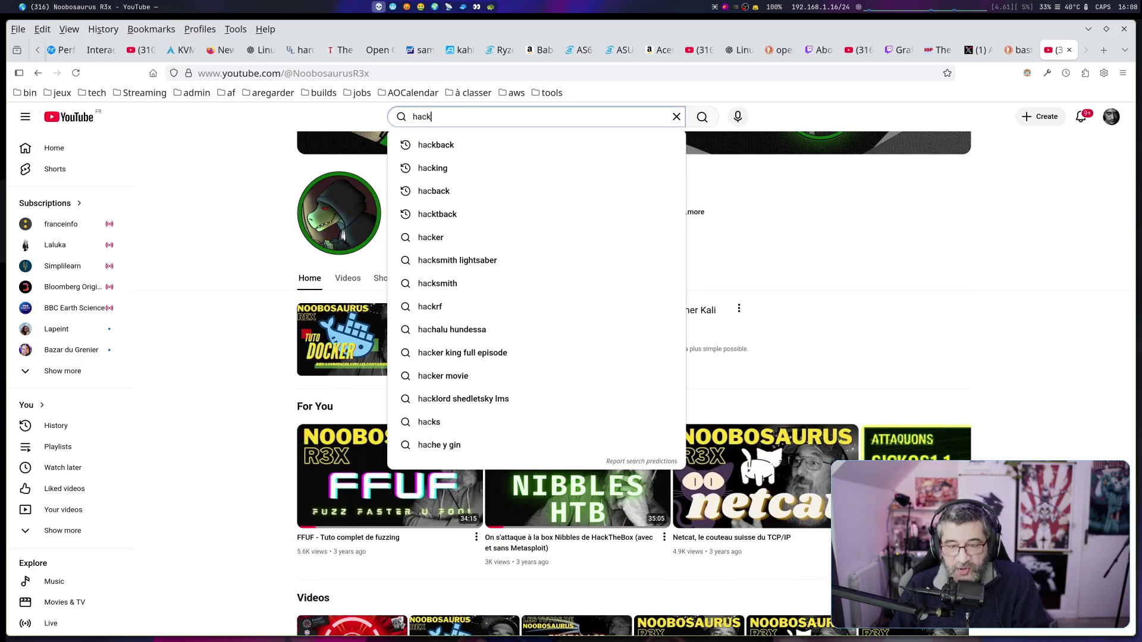
key(Return)
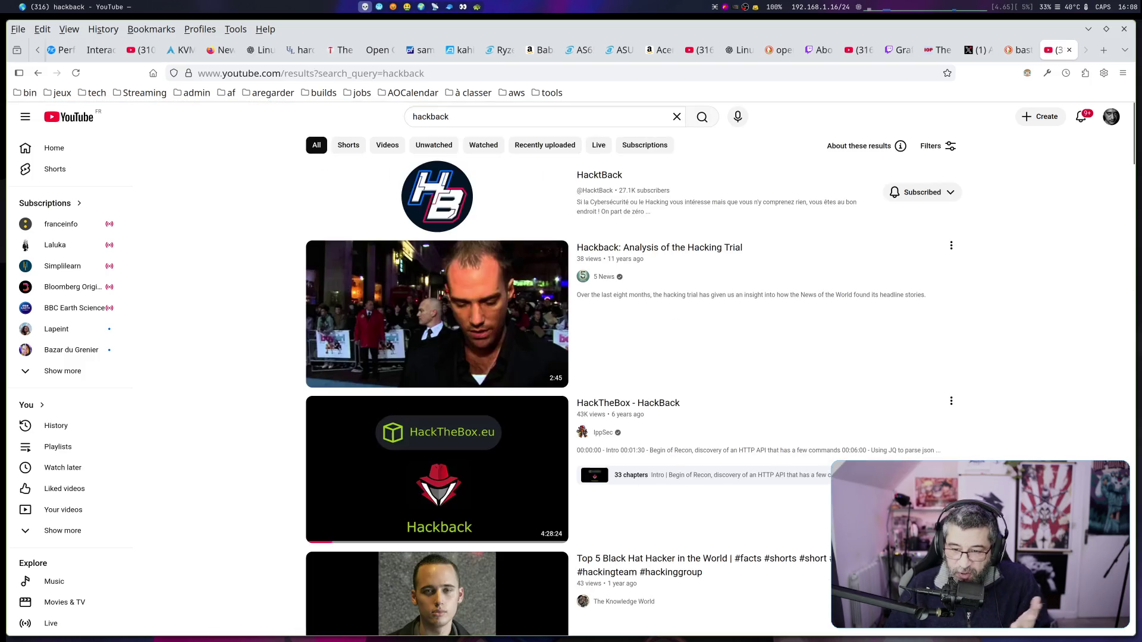
click(588, 177)
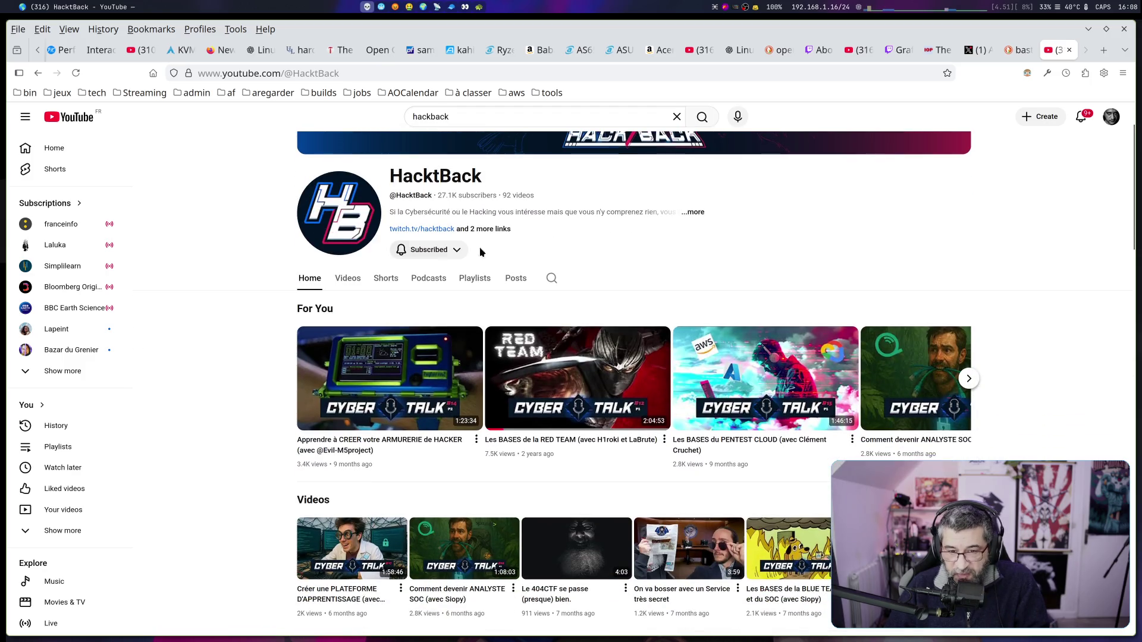
click(347, 279)
scroll(219, 290, down, 3)
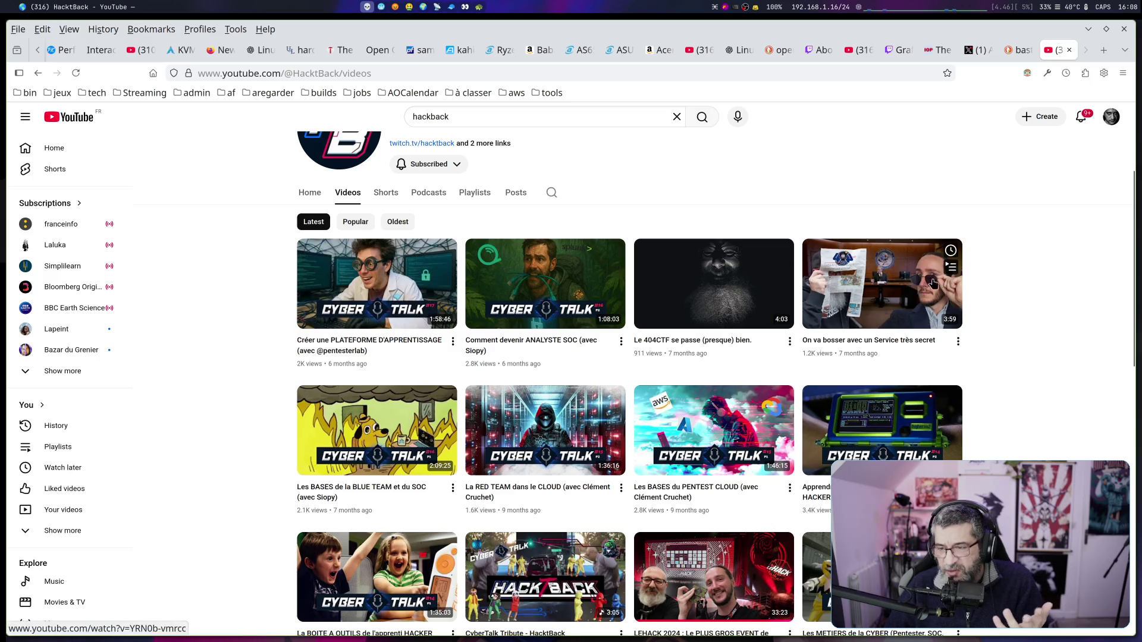
mouse_move(933, 284)
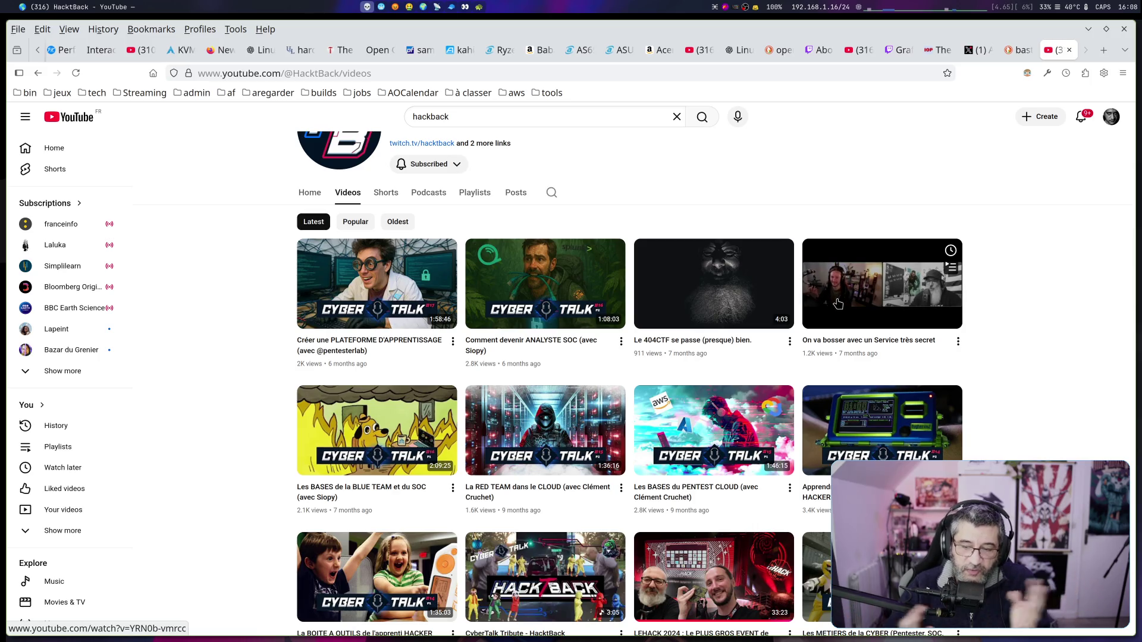
scroll(830, 306, up, 3)
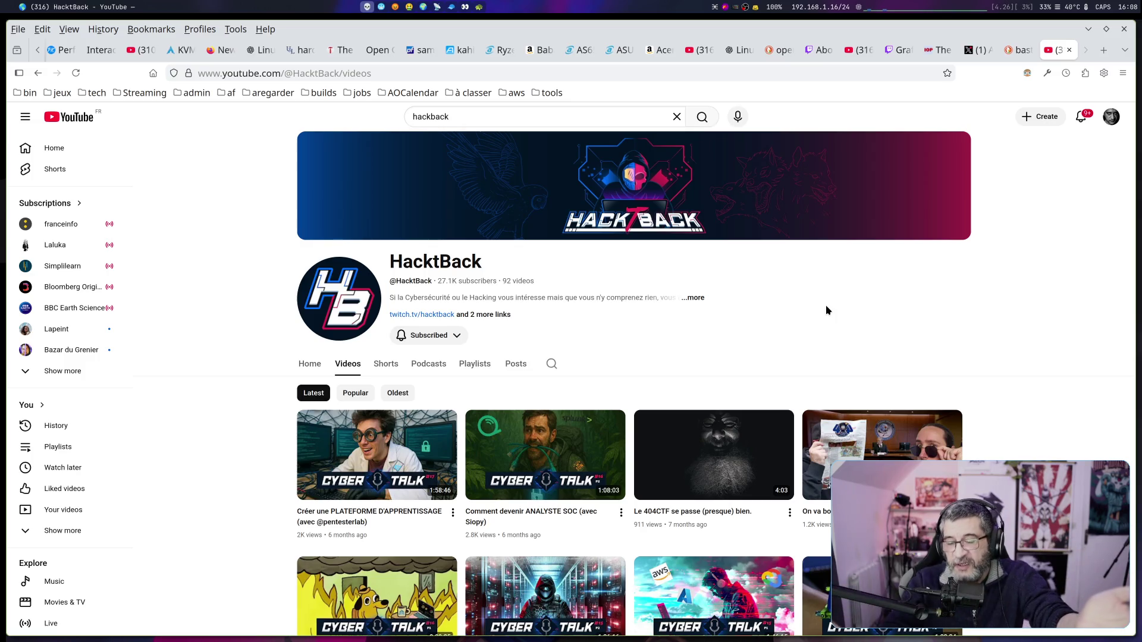
key(Return)
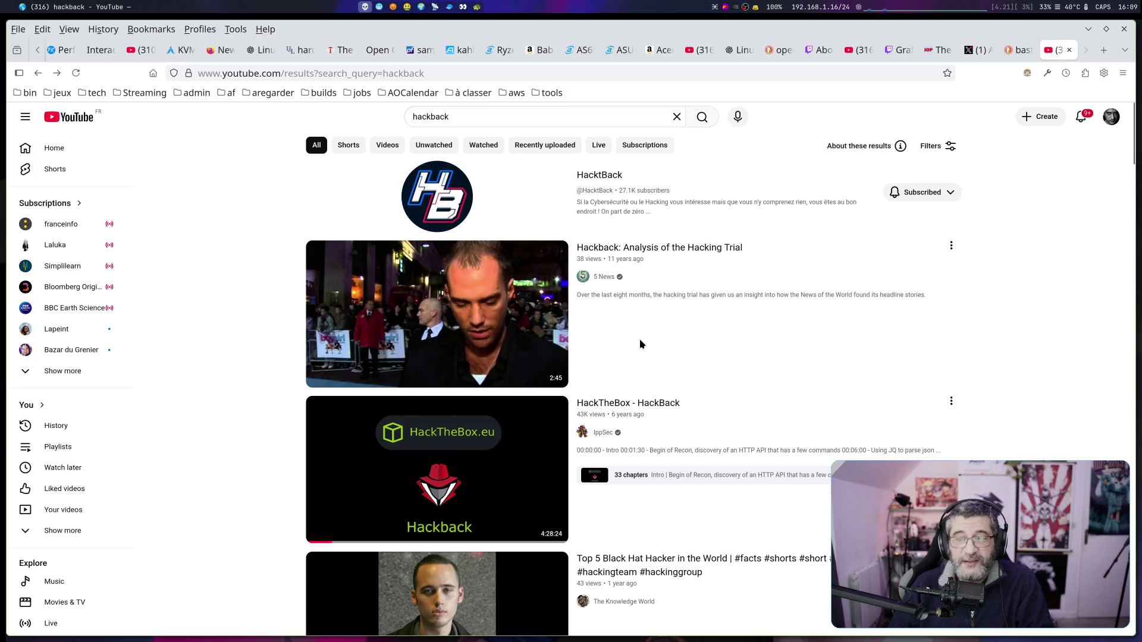
Return to the Noobosaurus R3x channel page, scroll through it, then close the YouTube tab
key(alt+Left)
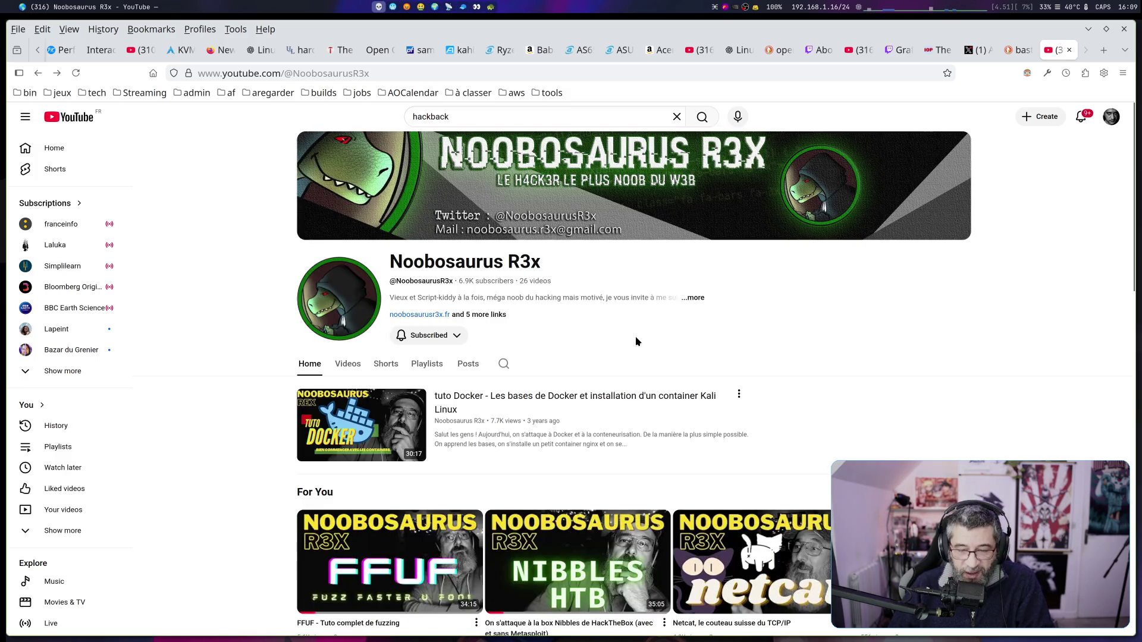
scroll(635, 344, down, 4)
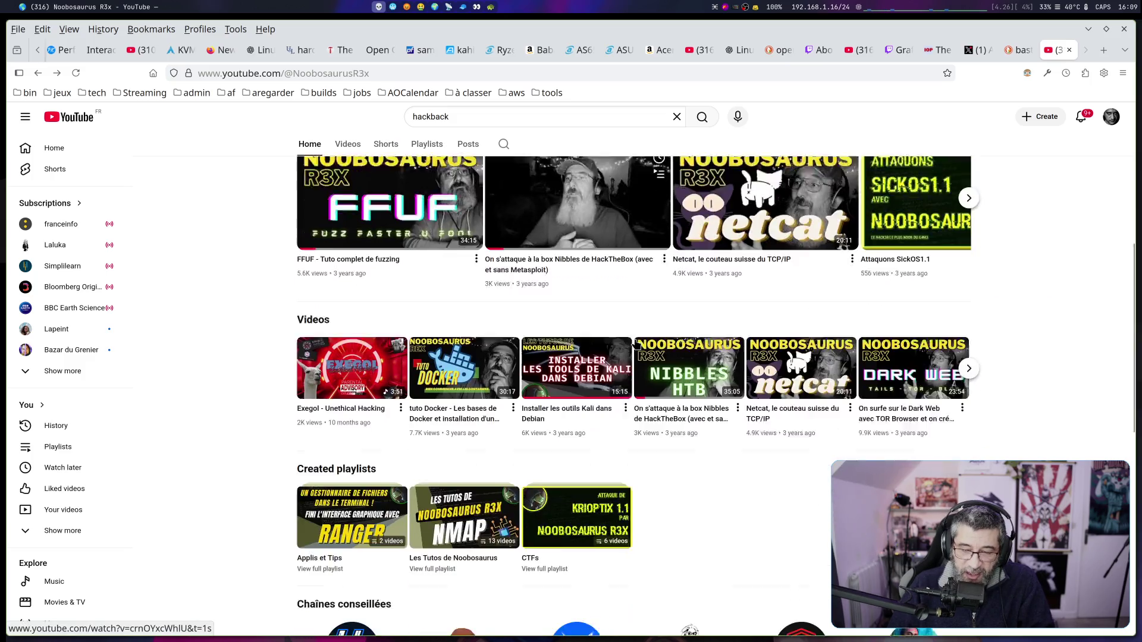
scroll(636, 344, down, 1)
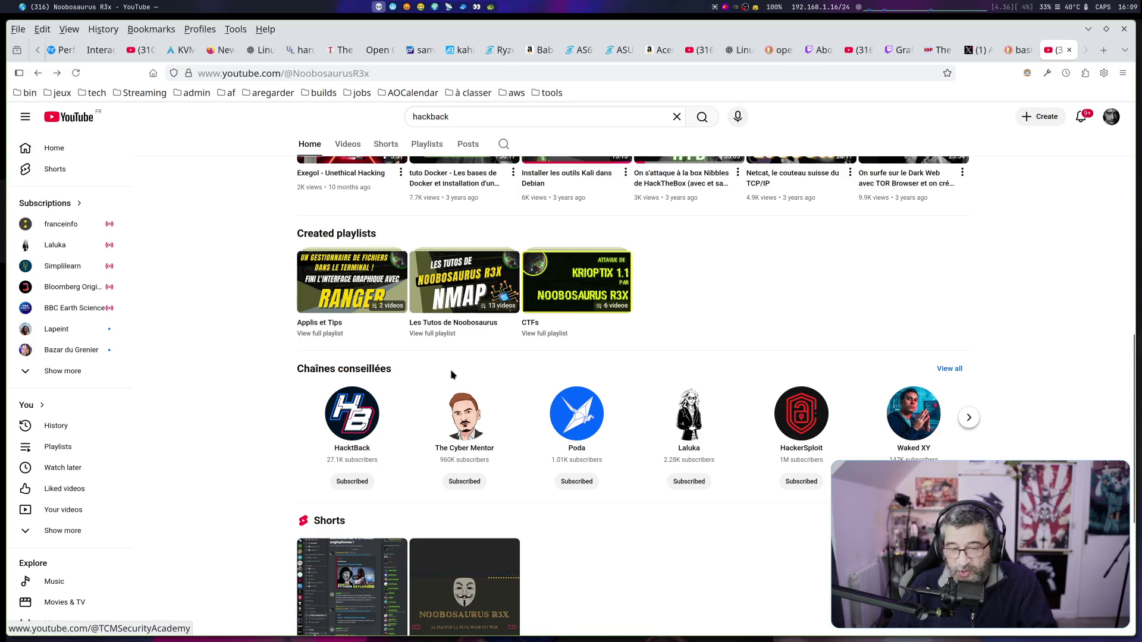
scroll(903, 434, up, 10)
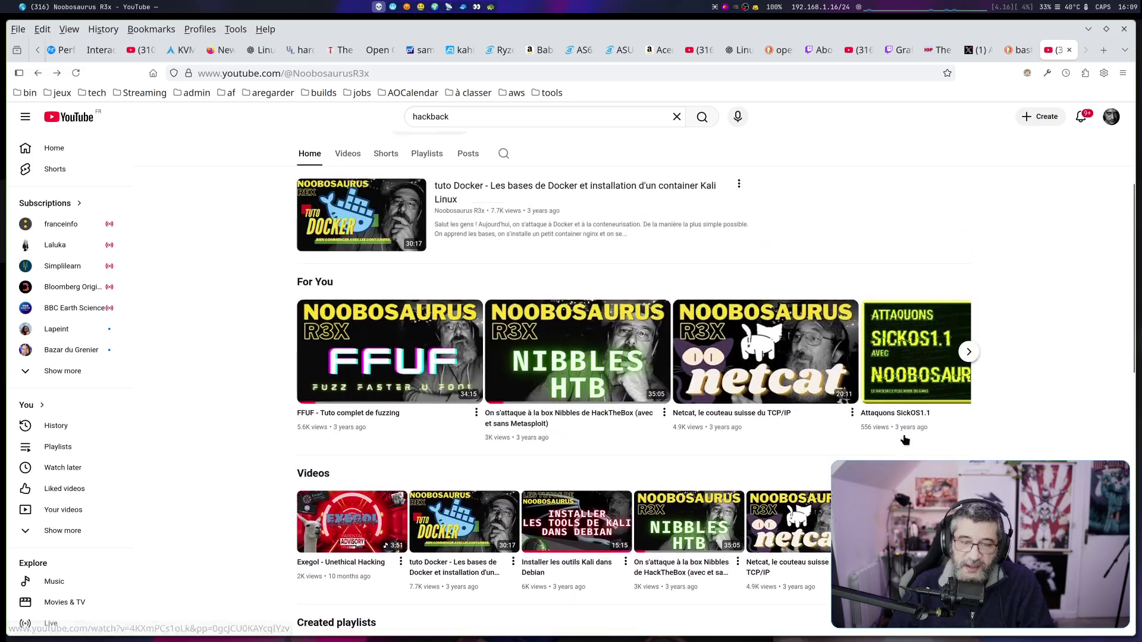
scroll(904, 439, down, 10)
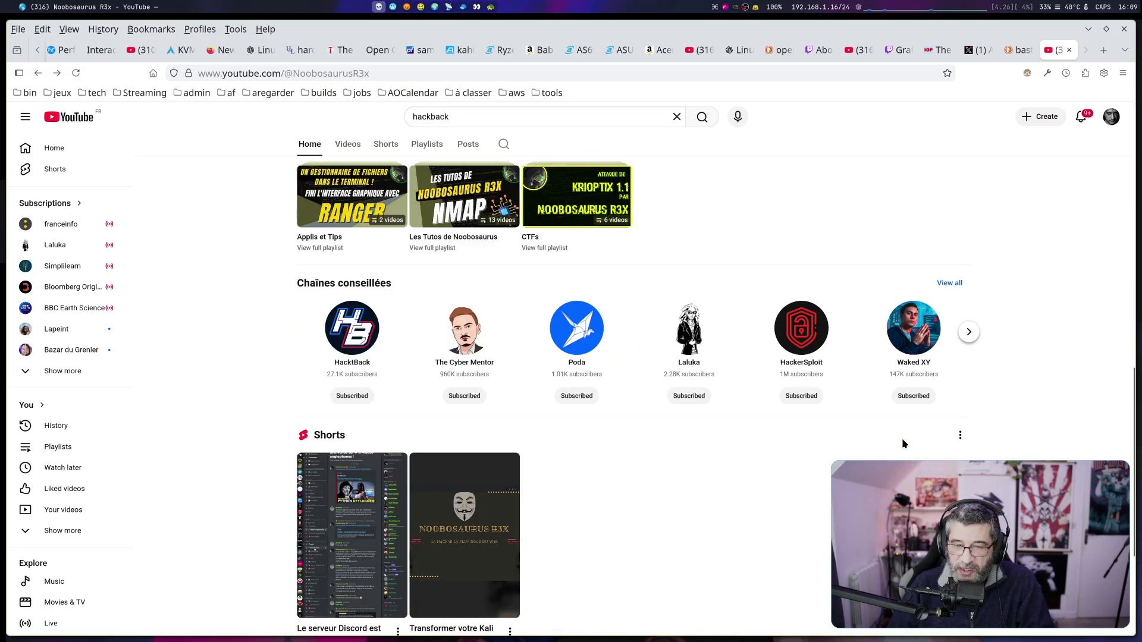
scroll(359, 342, up, 10)
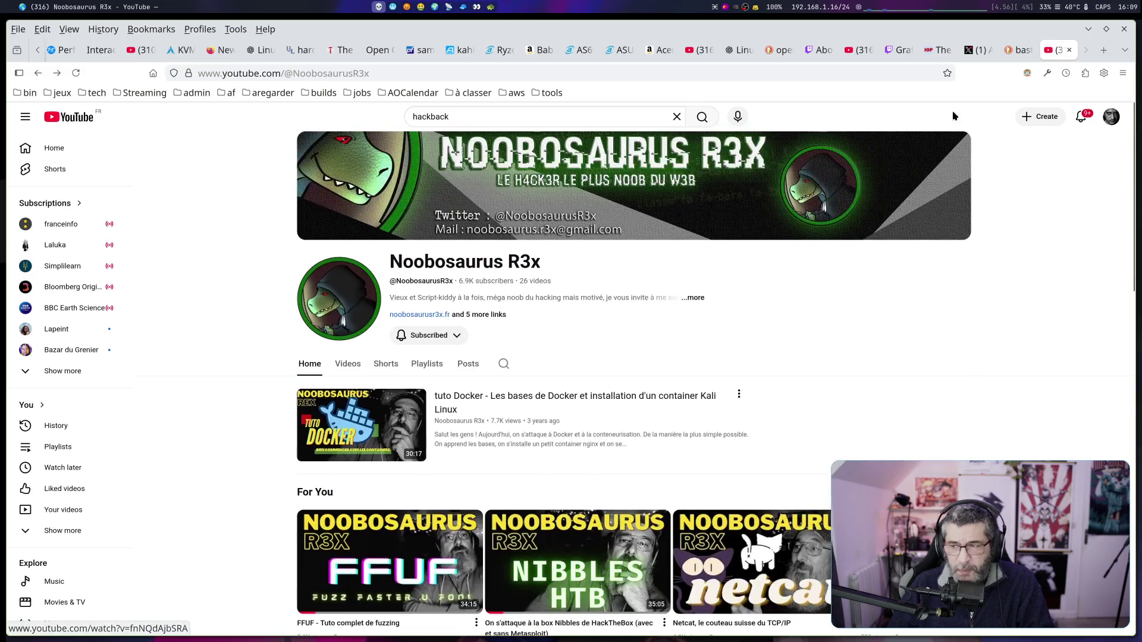
click(1069, 51)
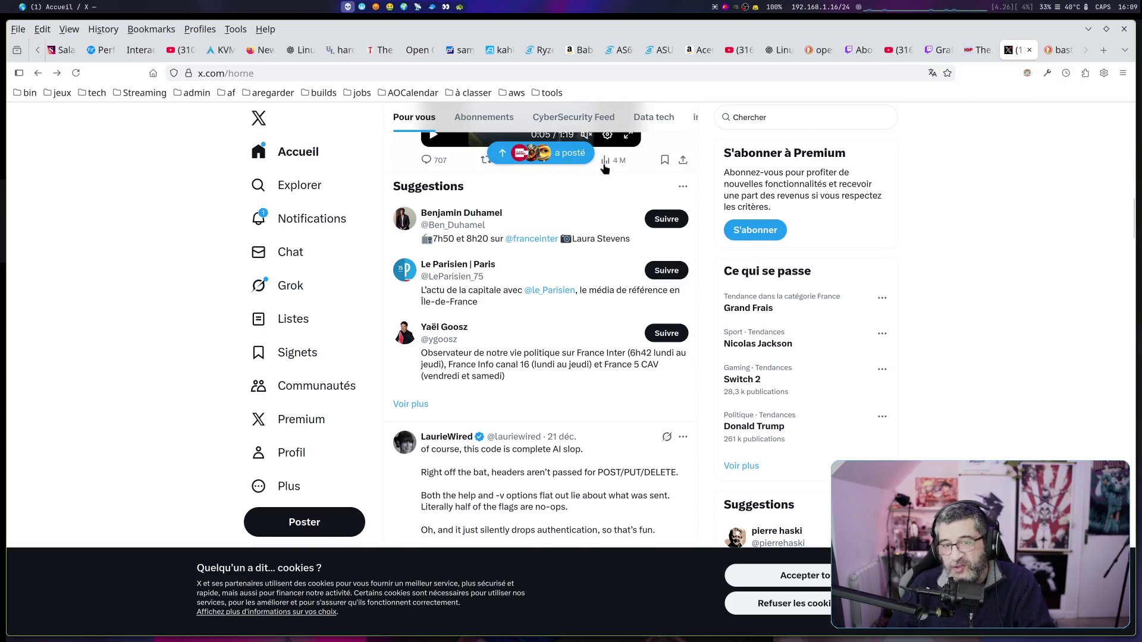
Refresh the feed and open the codebase-rewrite post author's profile, then go back to the feed
click(541, 153)
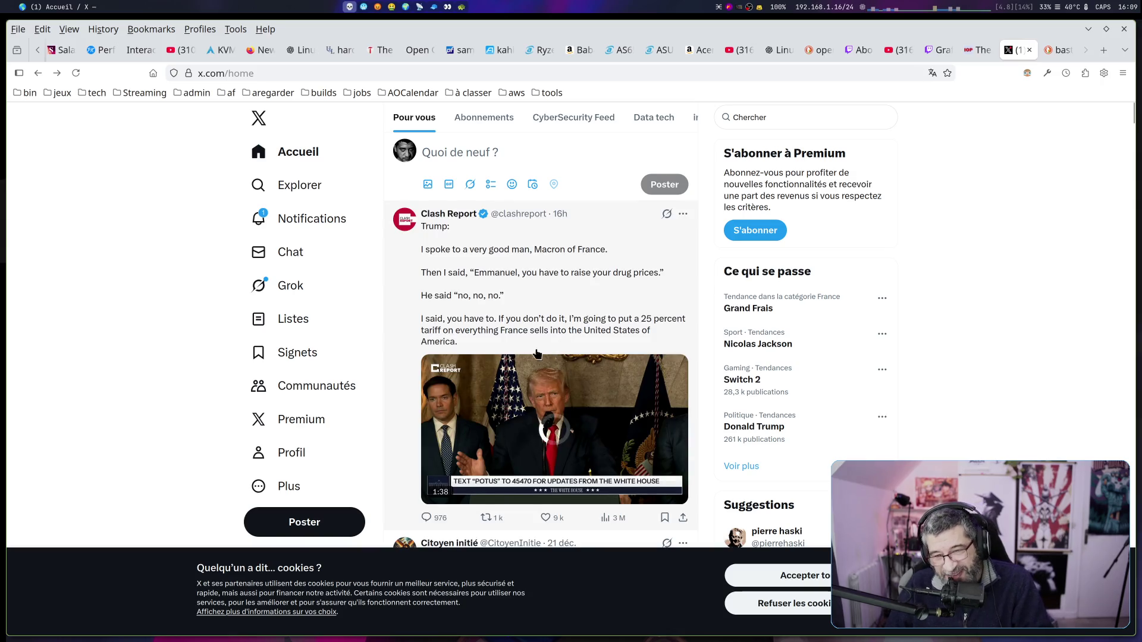
scroll(486, 299, down, 5)
scroll(486, 299, down, 4)
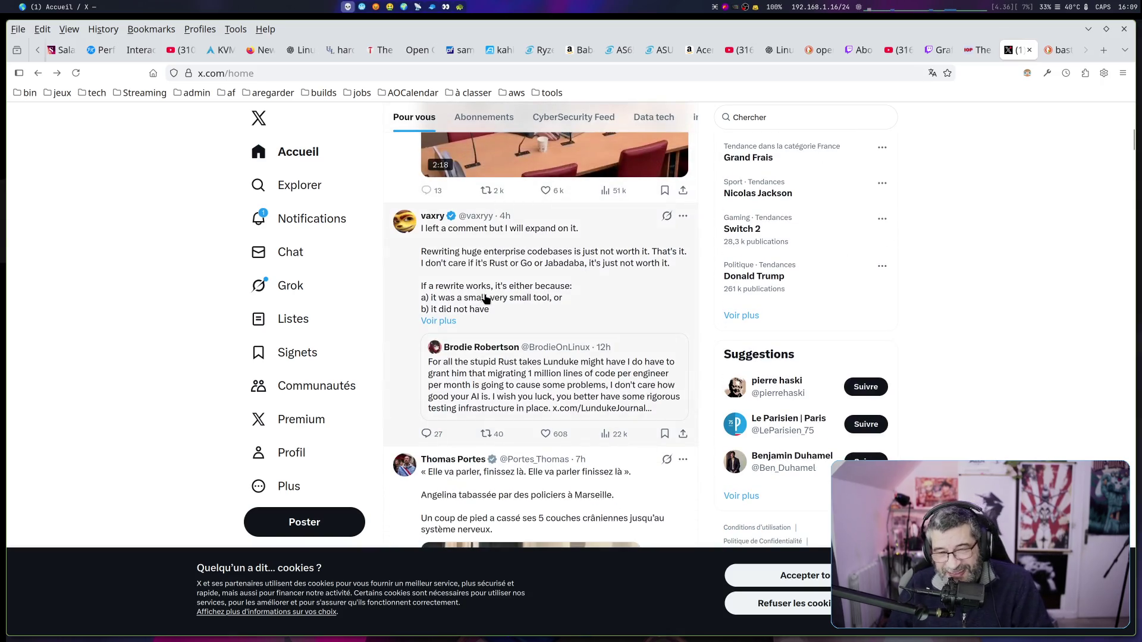
click(431, 221)
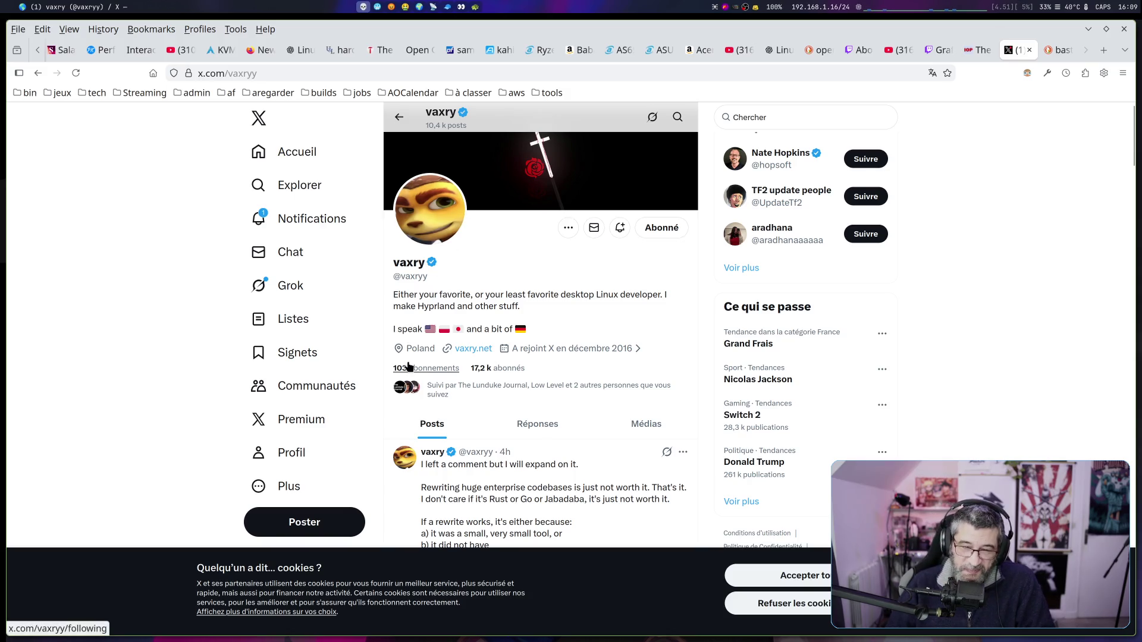
scroll(408, 368, down, 3)
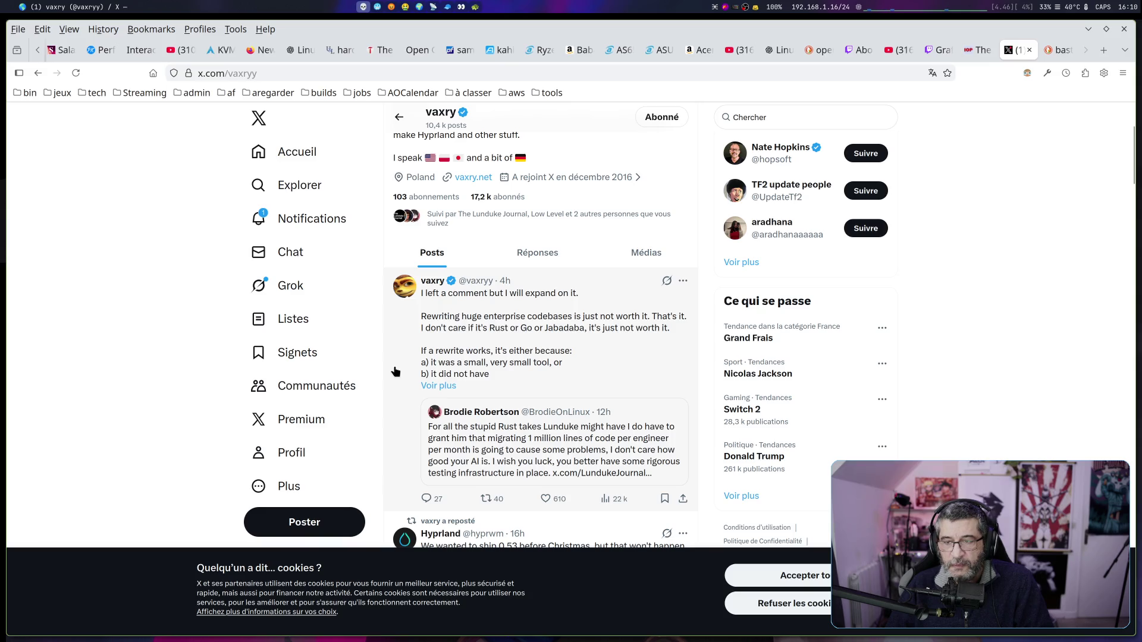
key(alt+Left)
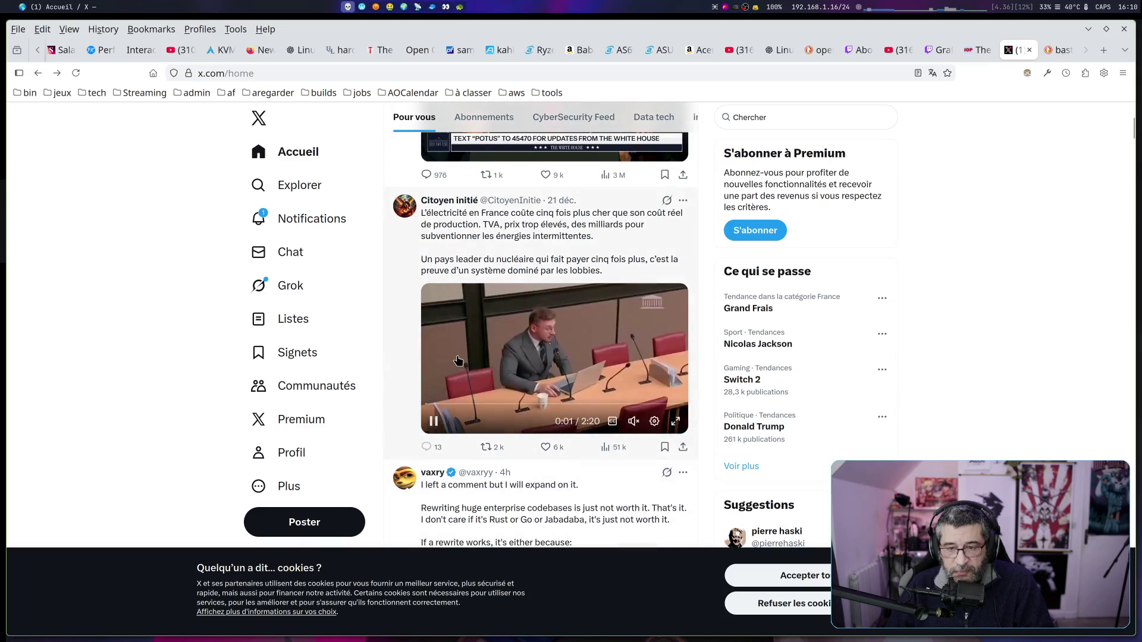
Read further down the home feed past the codebase-rewrite post, then open a new tab
scroll(469, 362, up, 5)
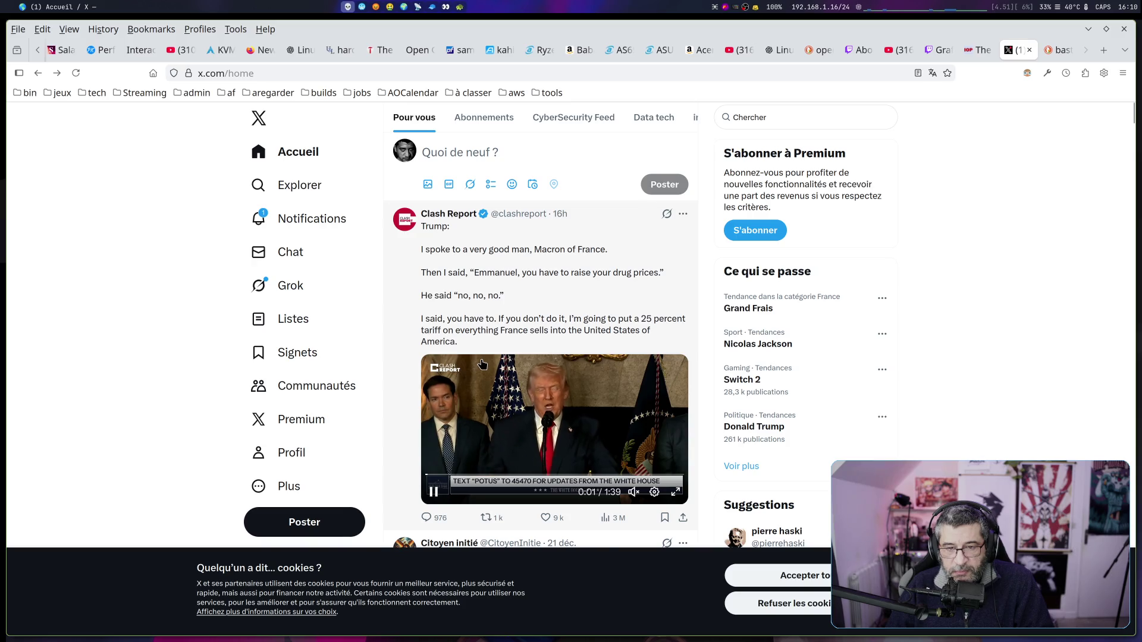
scroll(481, 364, down, 5)
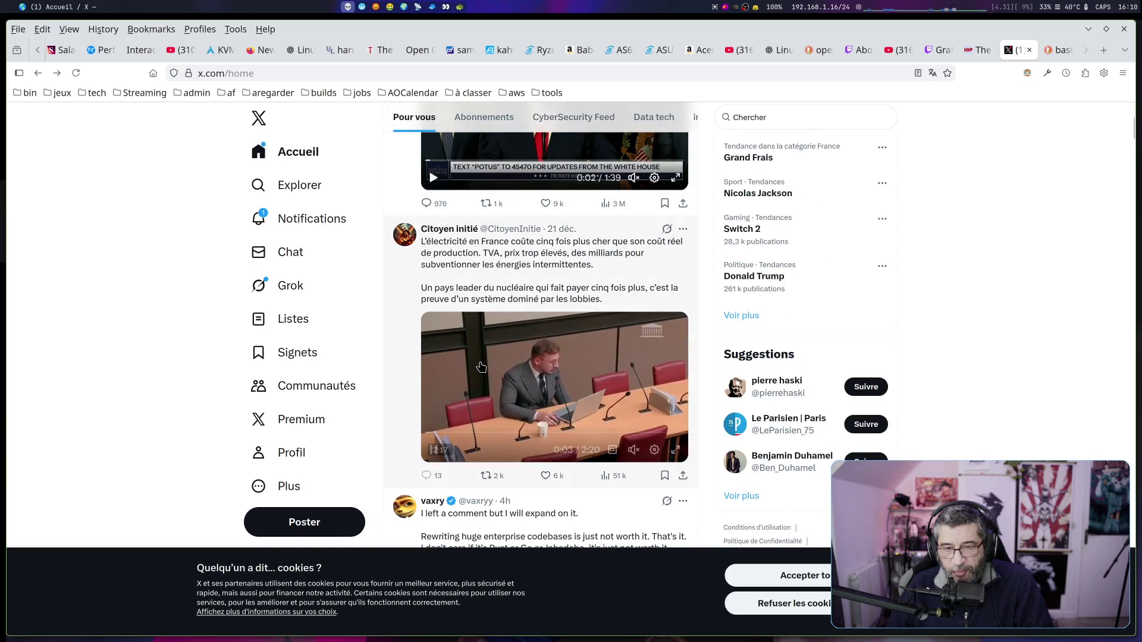
scroll(482, 367, down, 4)
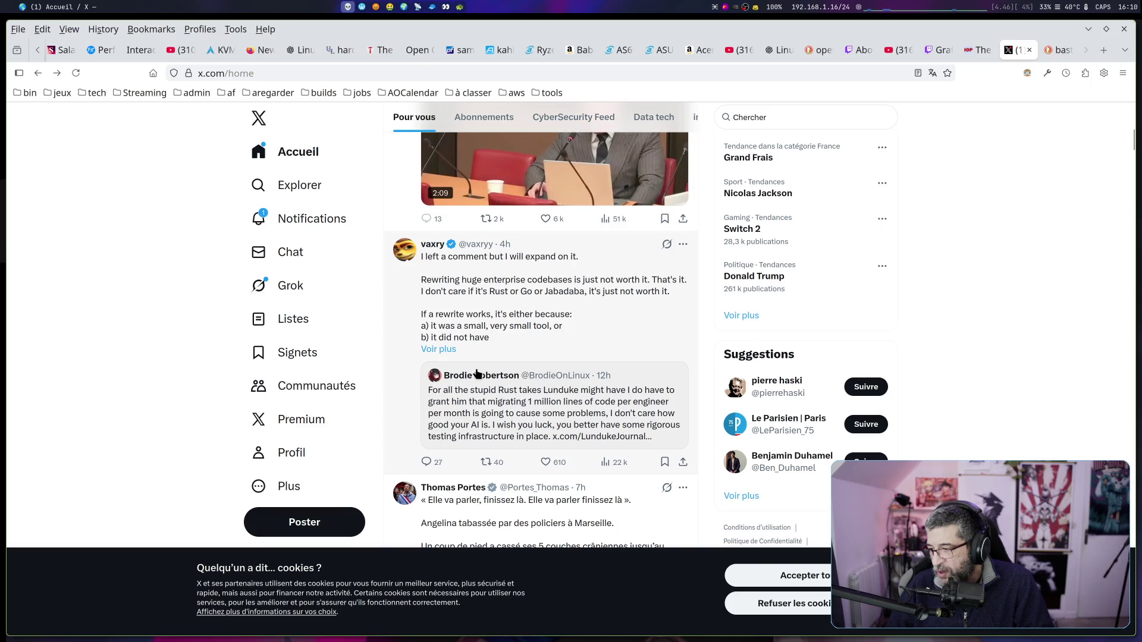
mouse_move(476, 374)
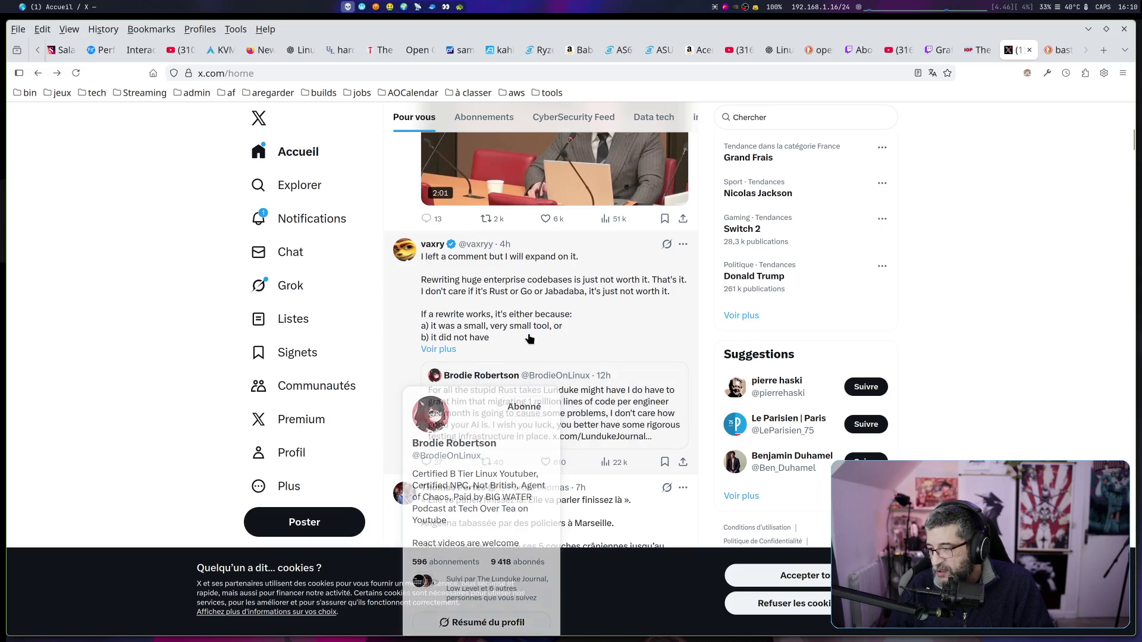
scroll(523, 351, down, 5)
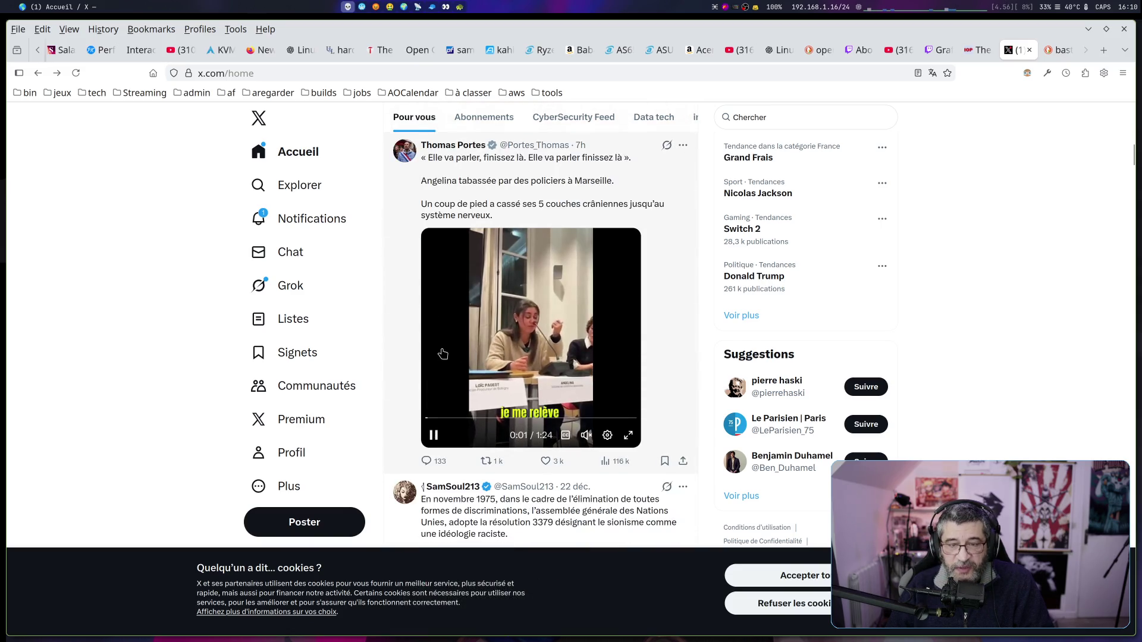
scroll(440, 353, down, 7)
key(ctrl+t)
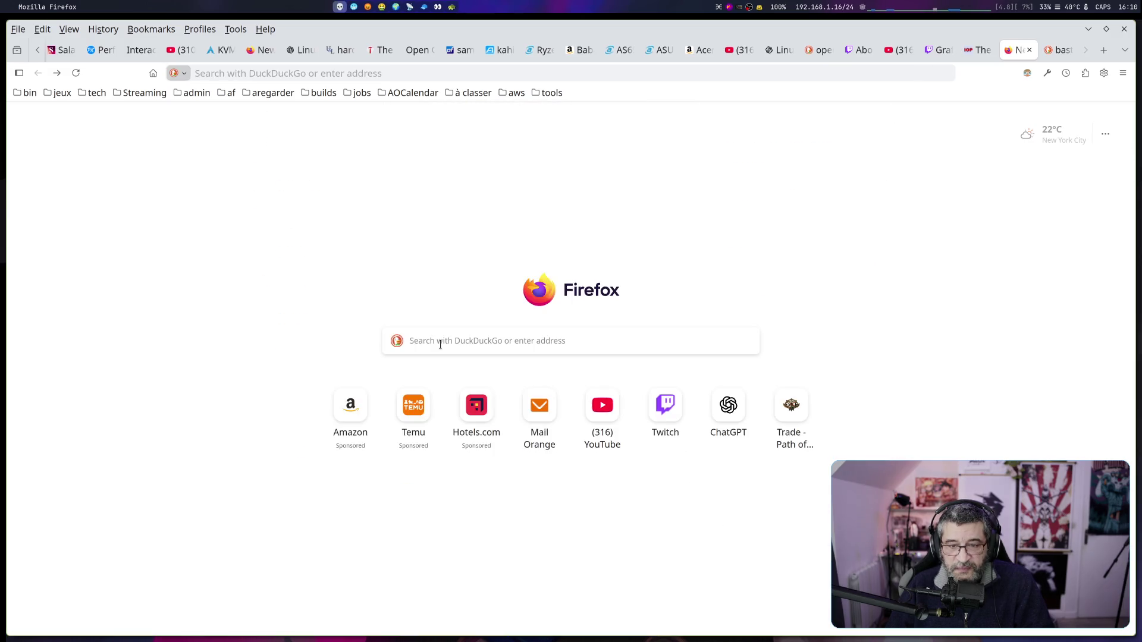
text(x)
key(Return)
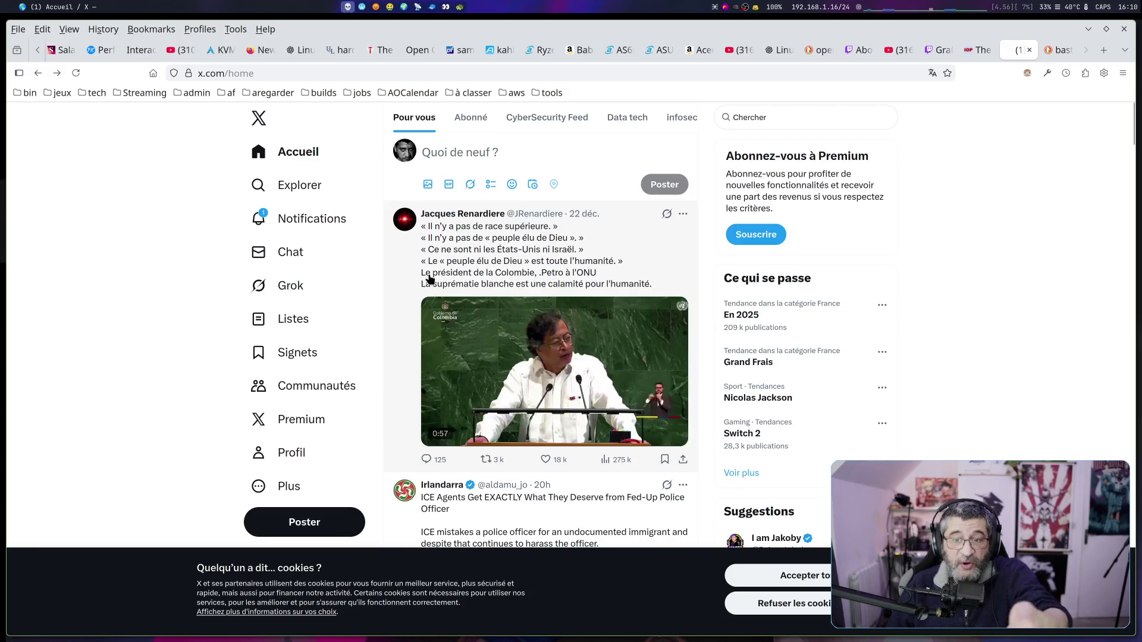
scroll(429, 274, down, 5)
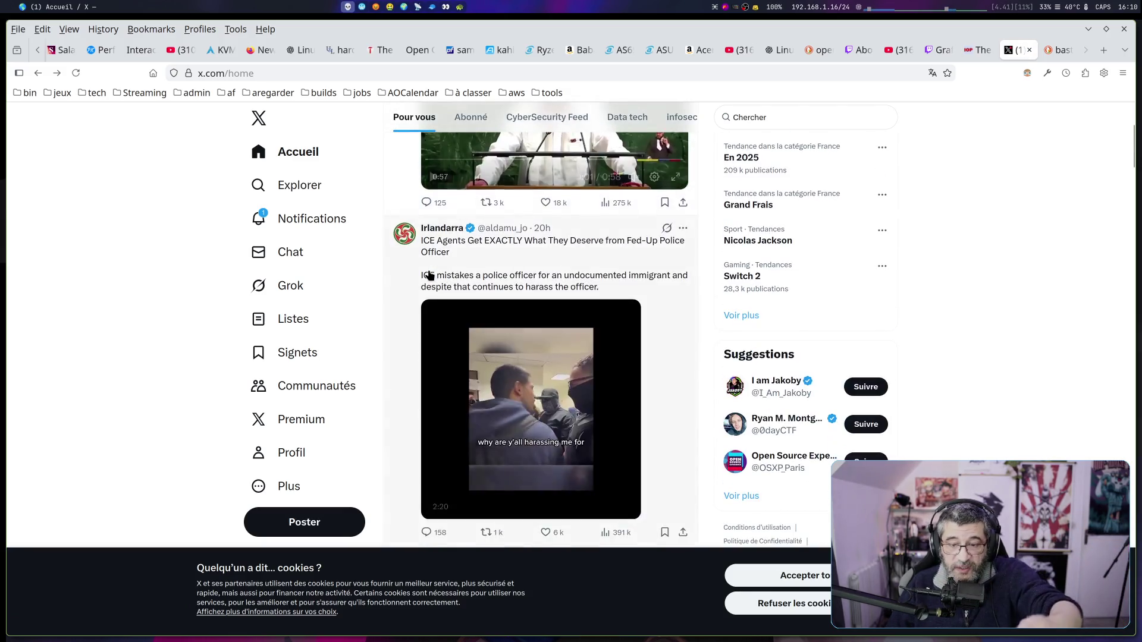
scroll(429, 275, down, 4)
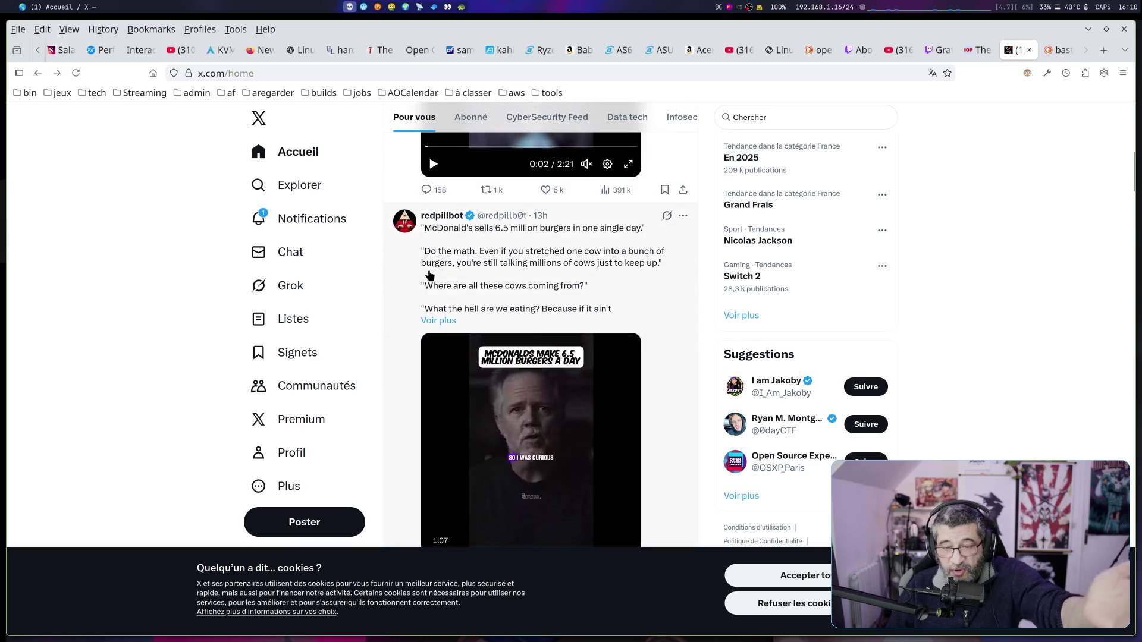
scroll(429, 275, down, 5)
scroll(429, 275, down, 6)
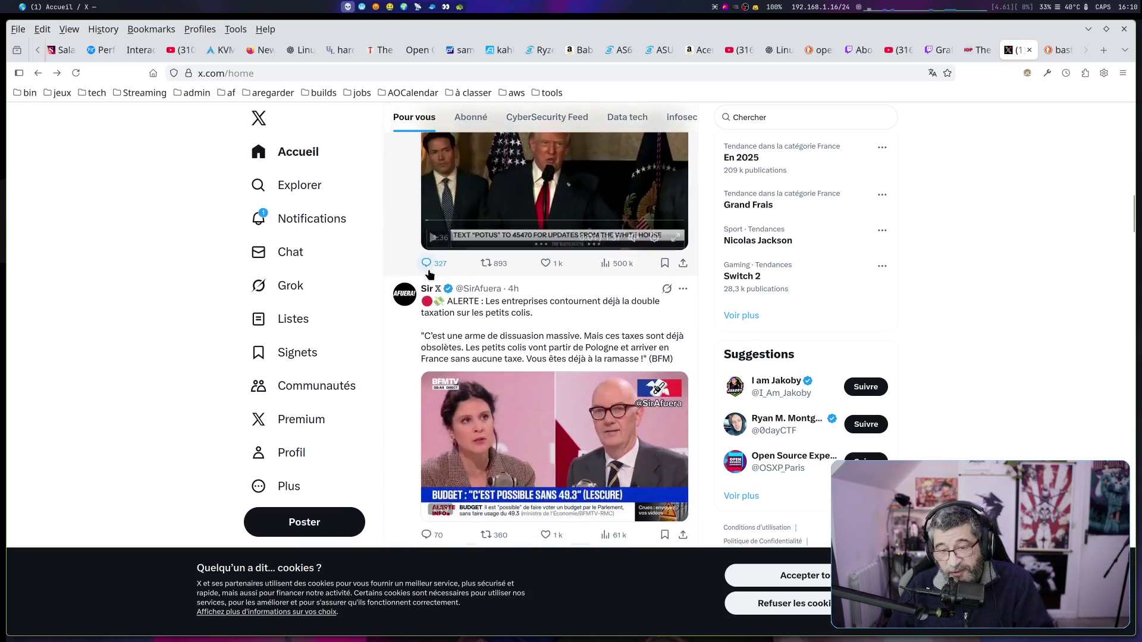
scroll(429, 275, down, 3)
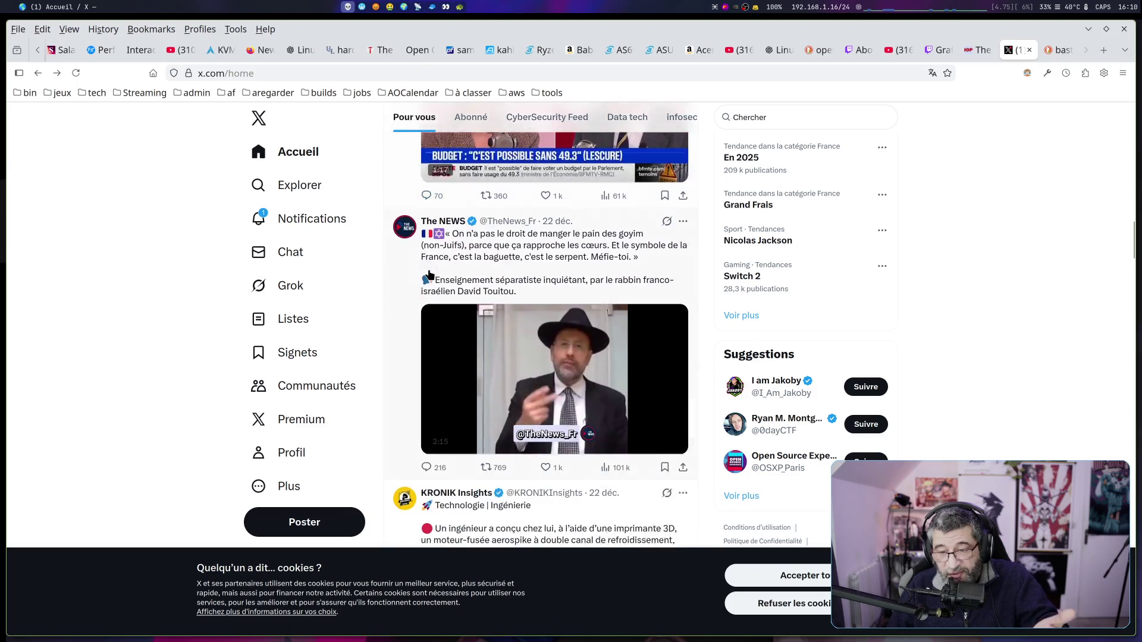
scroll(429, 275, down, 5)
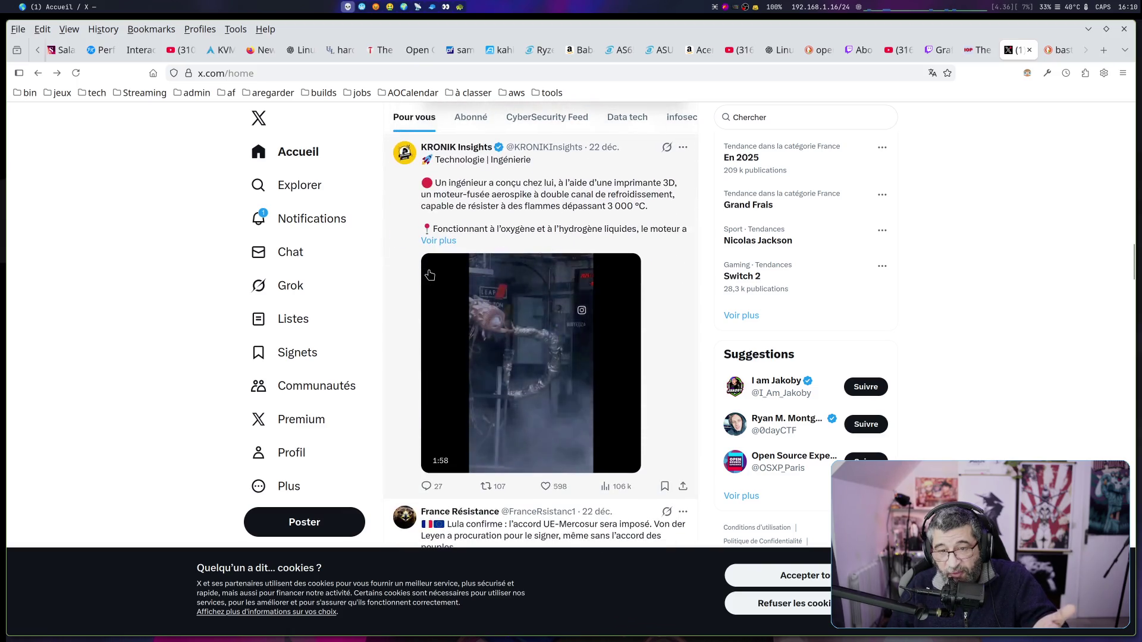
scroll(429, 274, down, 5)
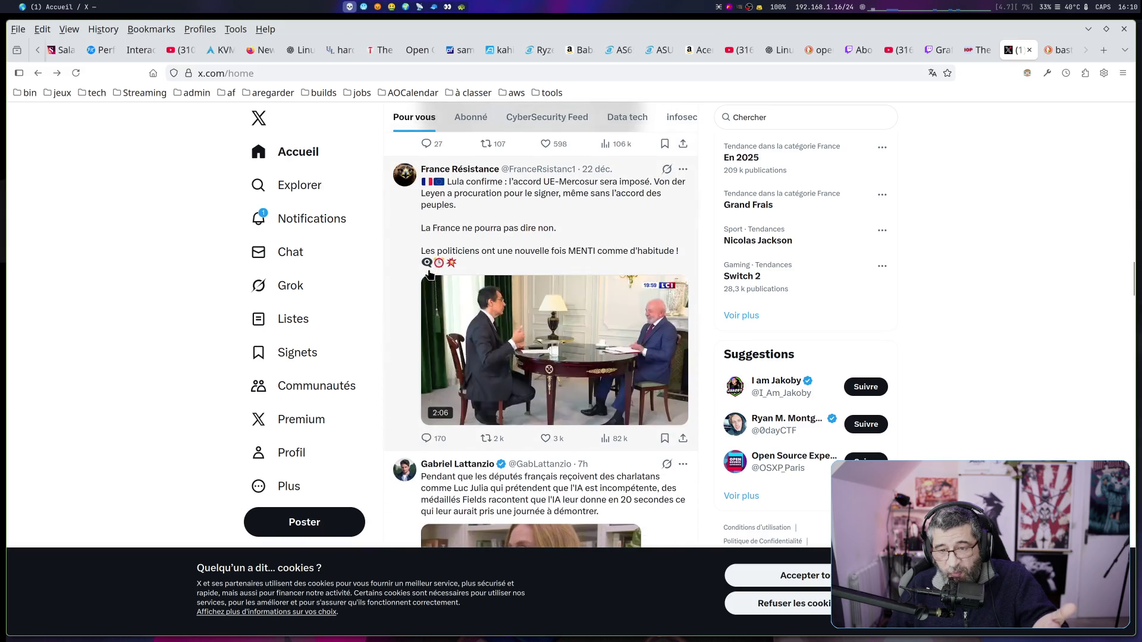
scroll(429, 275, down, 1)
scroll(428, 274, down, 3)
scroll(429, 274, down, 8)
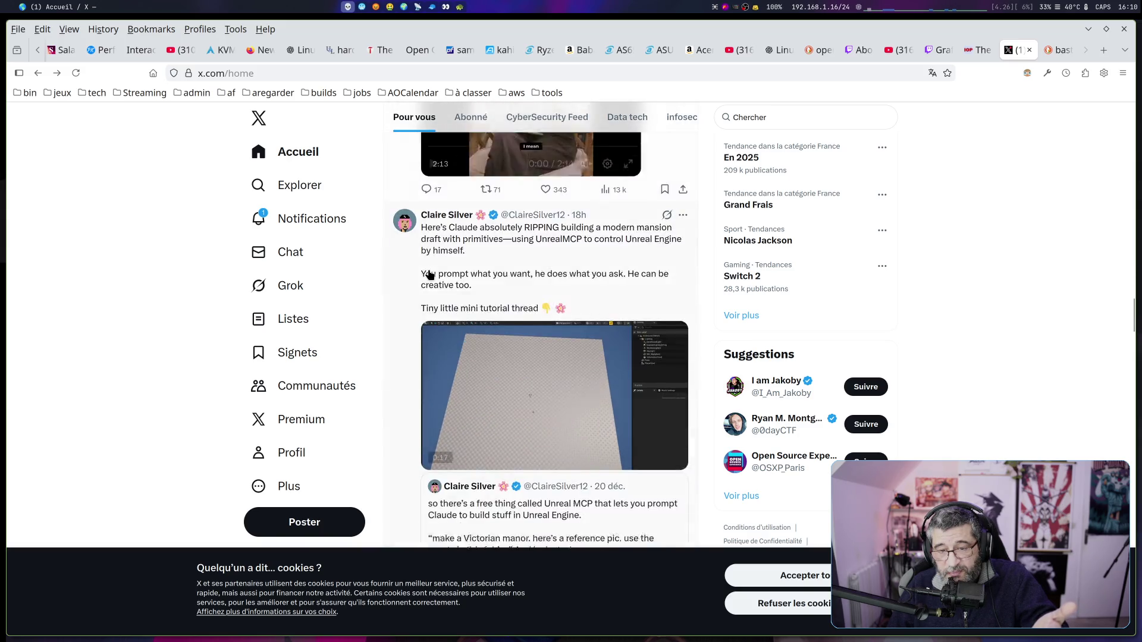
scroll(430, 275, down, 2)
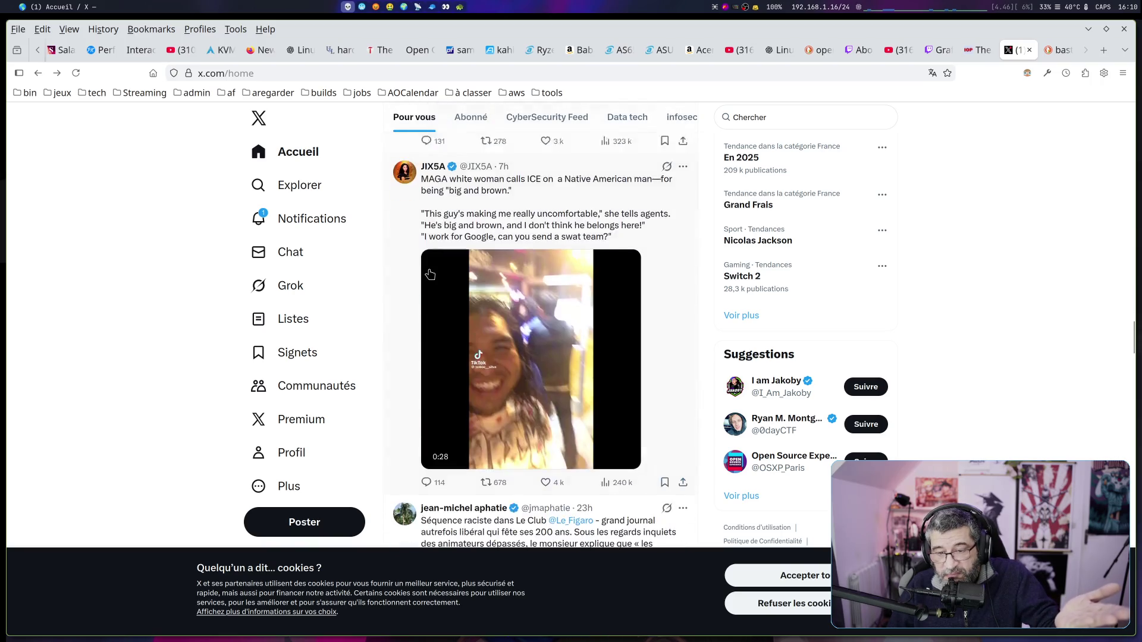
scroll(430, 275, down, 4)
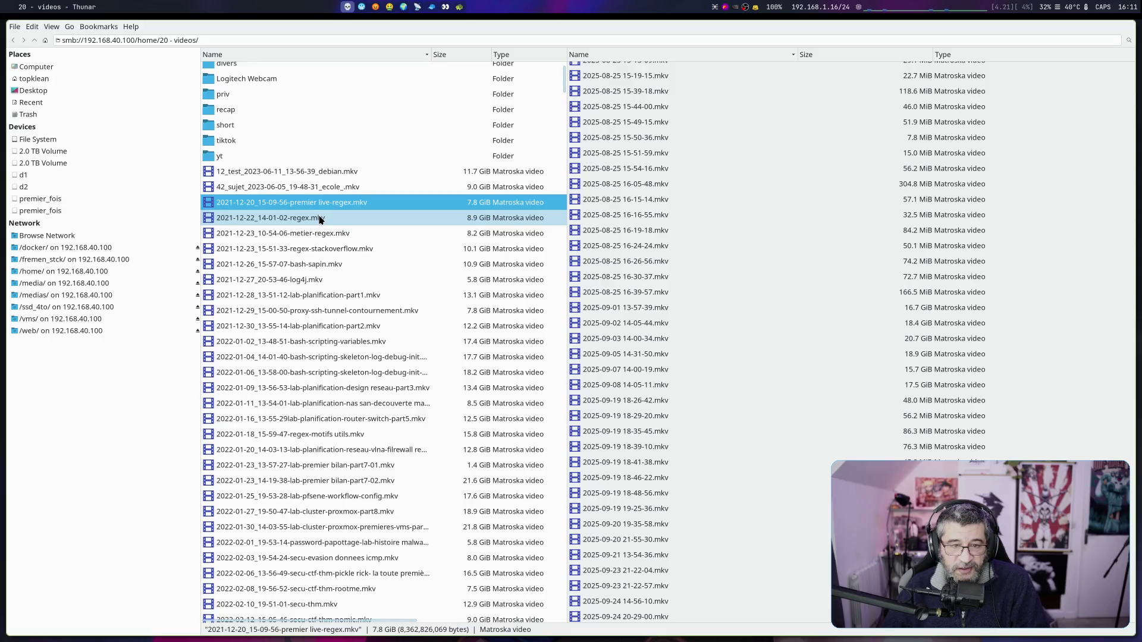
Play '2021-12-20_15-09-56-premier live-regex.mkv' from the network videos folder in mpv
double_click(401, 207)
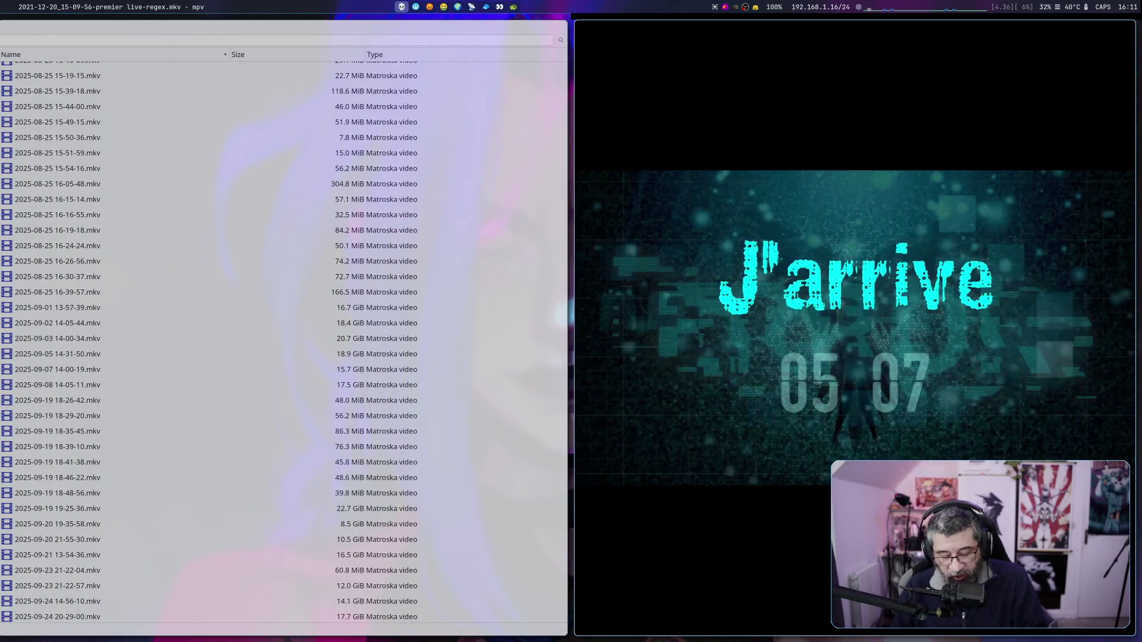
Put the regex video into fullscreen during its countdown intro, then press q in mpv
key(f)
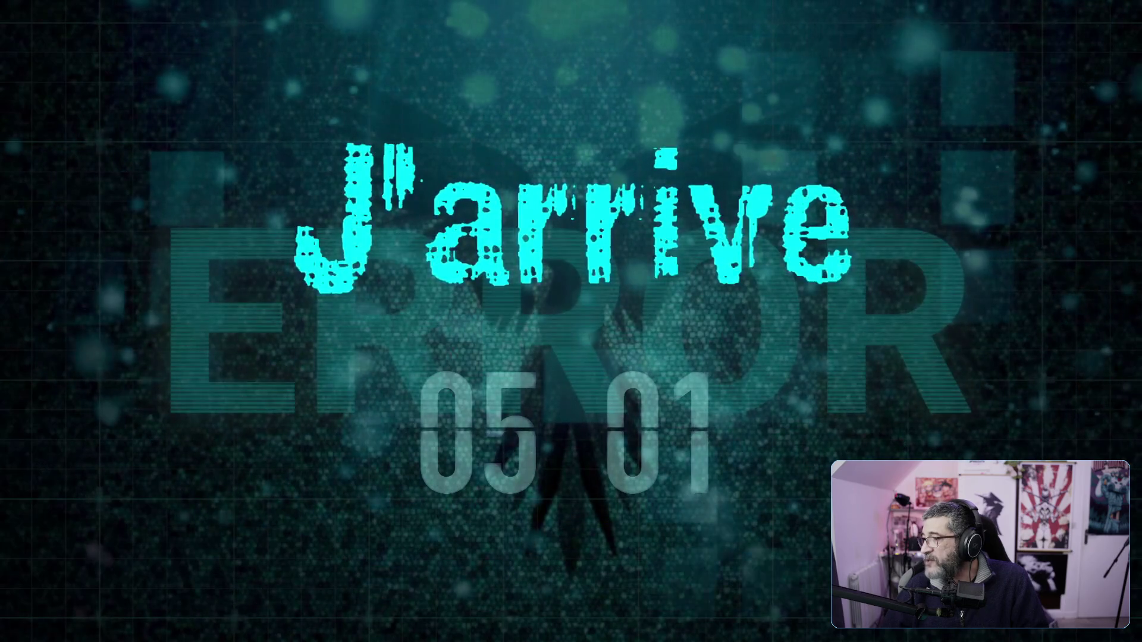
key(q)
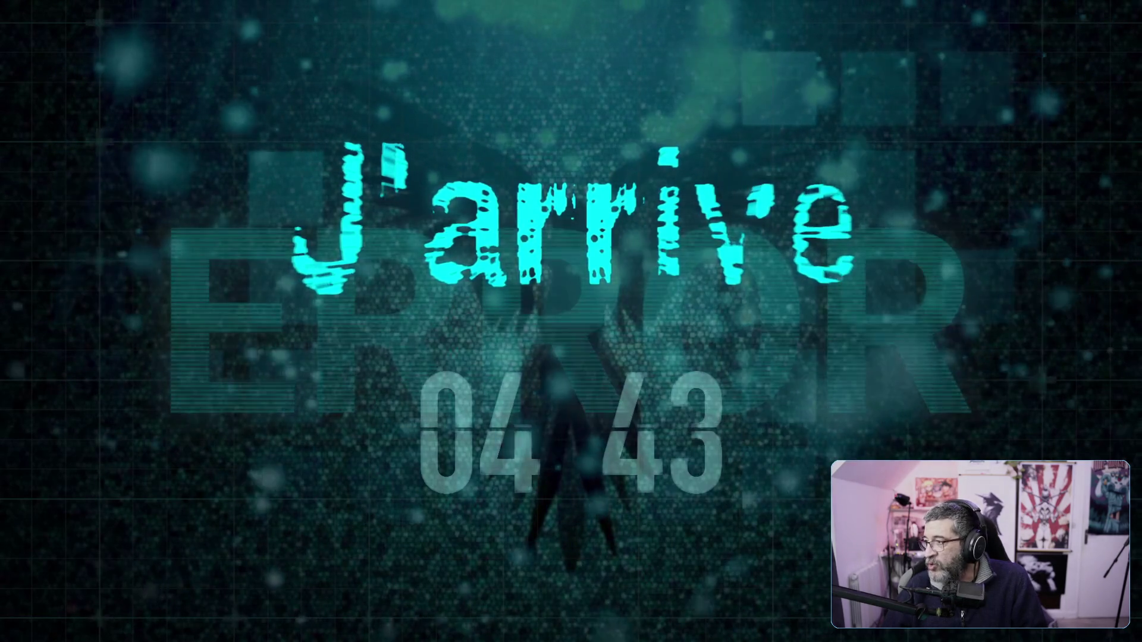
Bring the Volume Control mixer window to the front from the window list
key(alt+Tab)
key(Down)
key(Down)
key(Down)
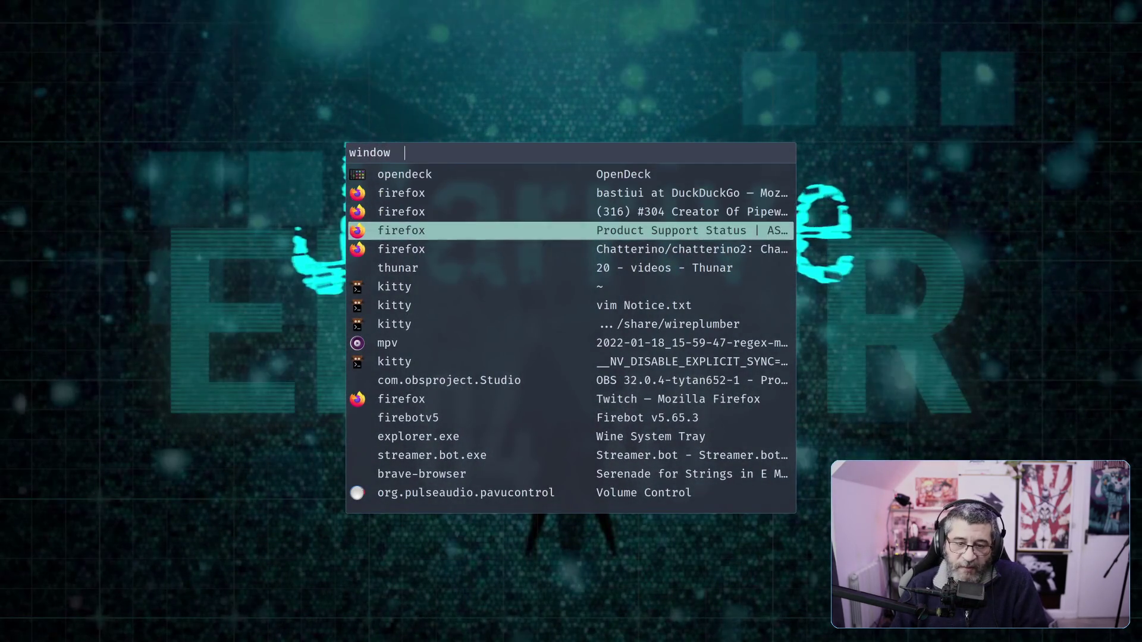
key(Down)
key(Down)
key(Down)
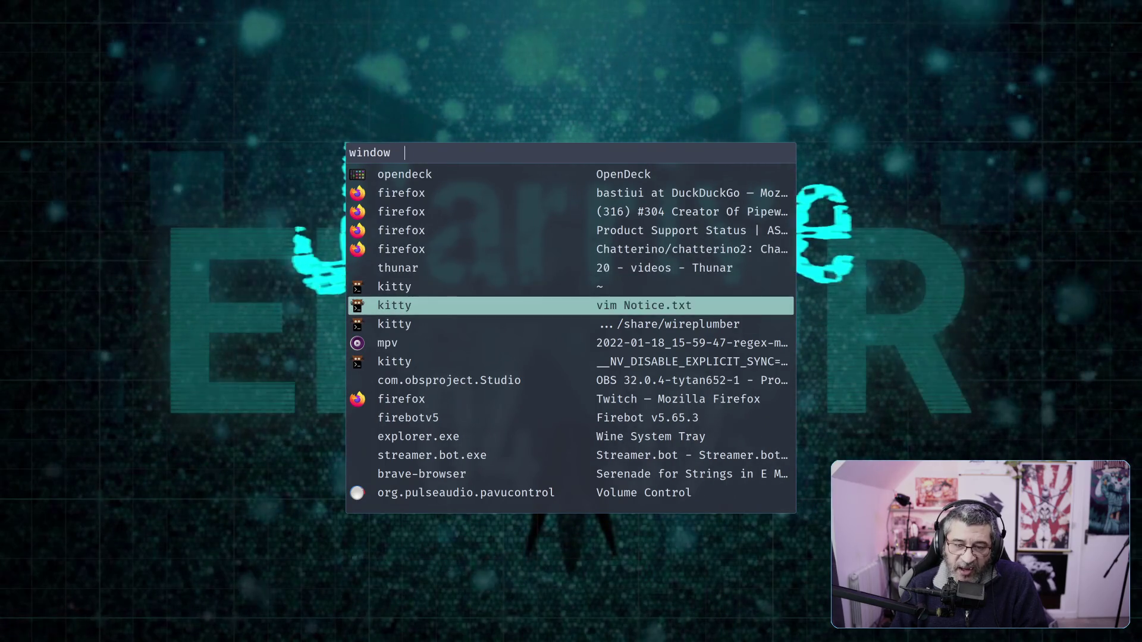
key(Down)
key(Down)
key(Down)
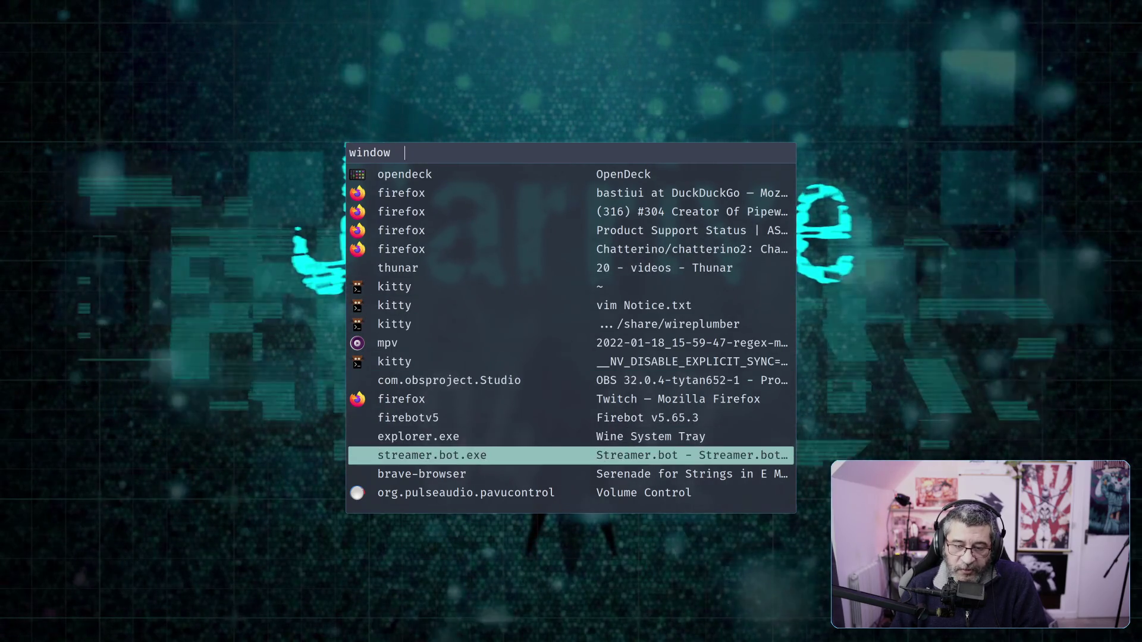
key(Return)
Filter the window switcher with 'qp' and focus the qpwgraph window
key(super+2)
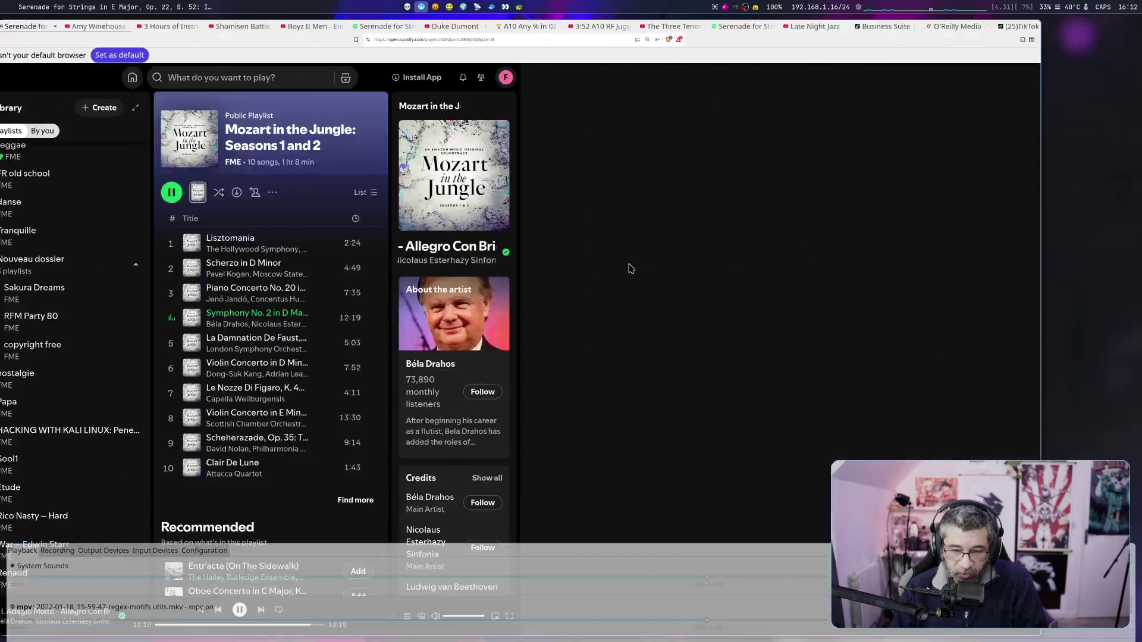
key(alt+Tab)
key(Down)
key(Down)
key(Down)
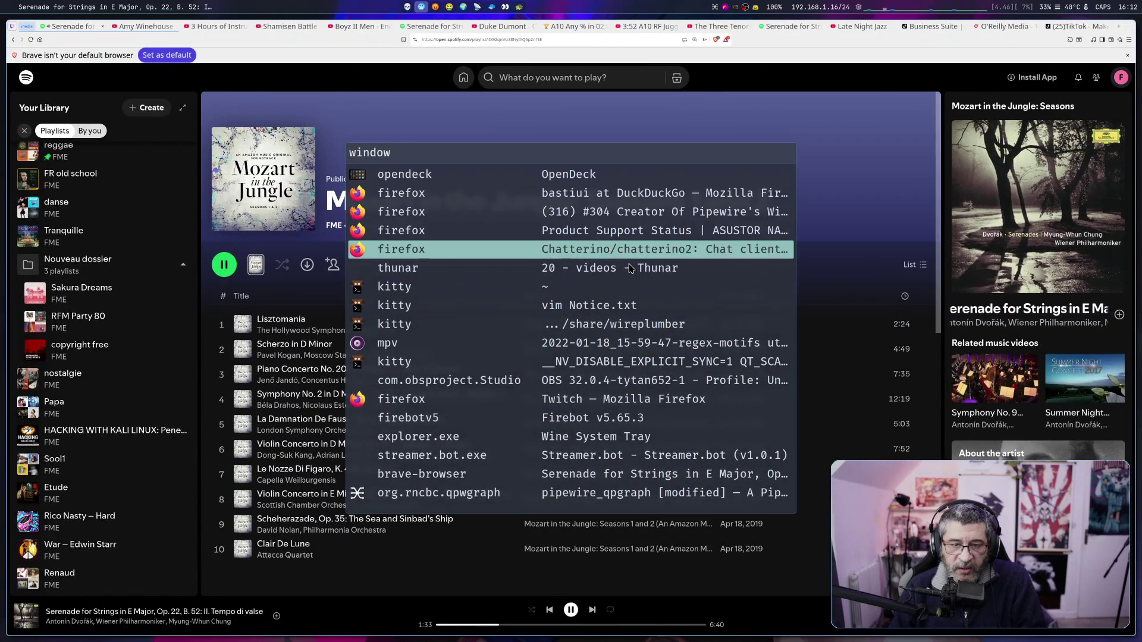
text(qp)
key(Return)
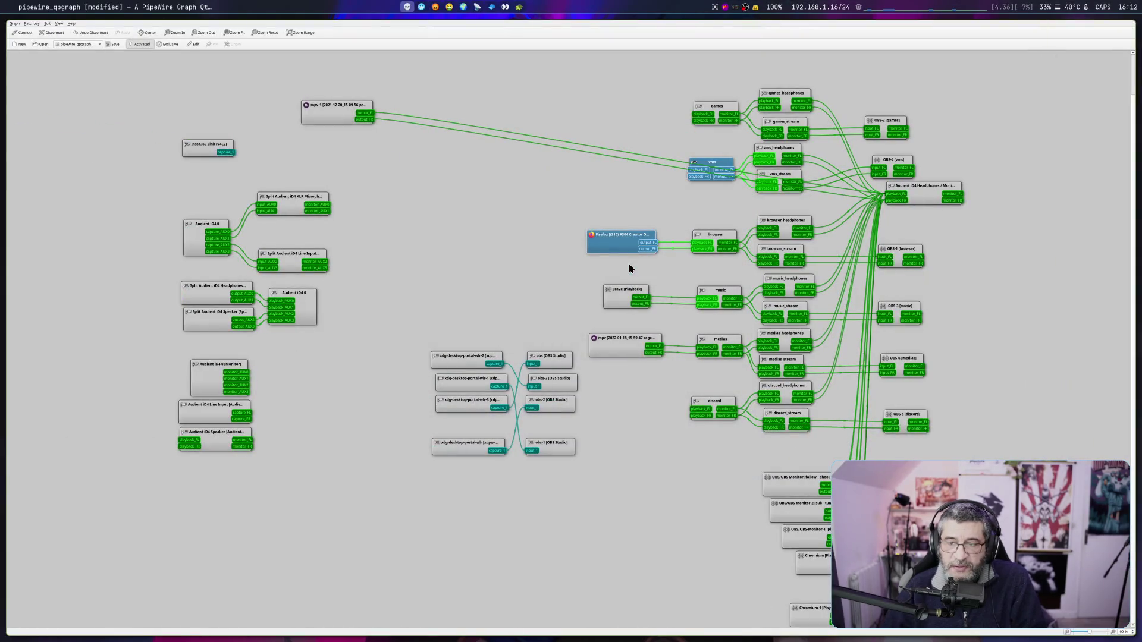
Connect mpv-1's outputs to medias playback and remove its direct links to the Audient iD4 Headphones
mouse_move(317, 110)
mouse_down()
mouse_move(480, 183)
mouse_move(671, 150)
mouse_move(647, 150)
mouse_move(638, 199)
mouse_move(680, 327)
mouse_move(706, 347)
mouse_up()
mouse_move(527, 193)
mouse_down()
mouse_move(688, 359)
mouse_move(700, 353)
mouse_up()
click(510, 184)
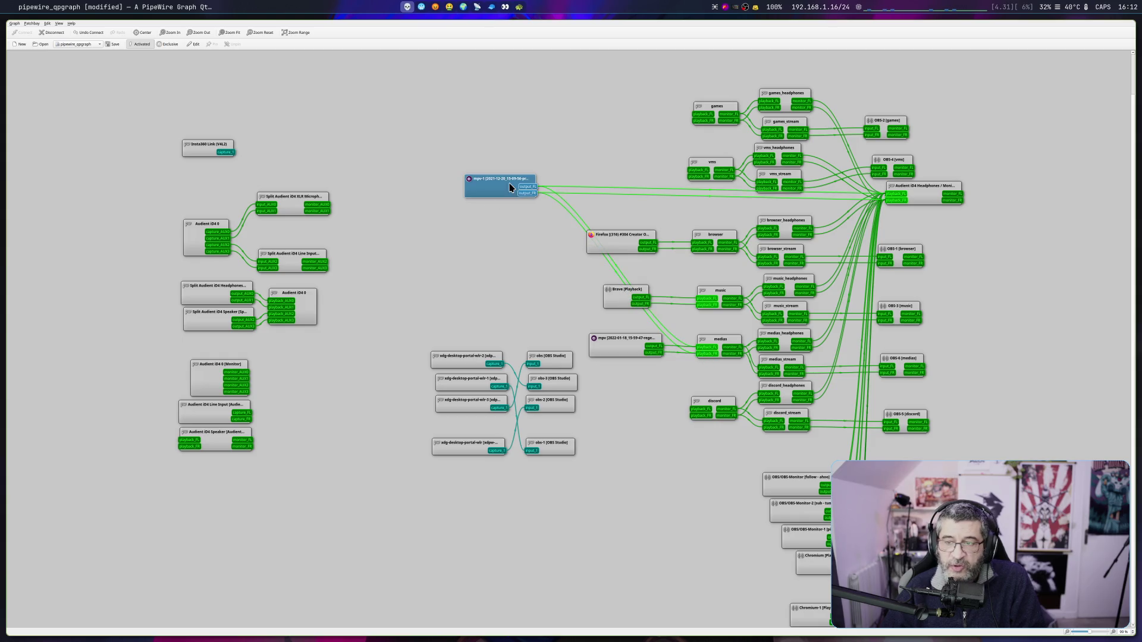
ctrl+click(931, 190)
key(ctrl+d)
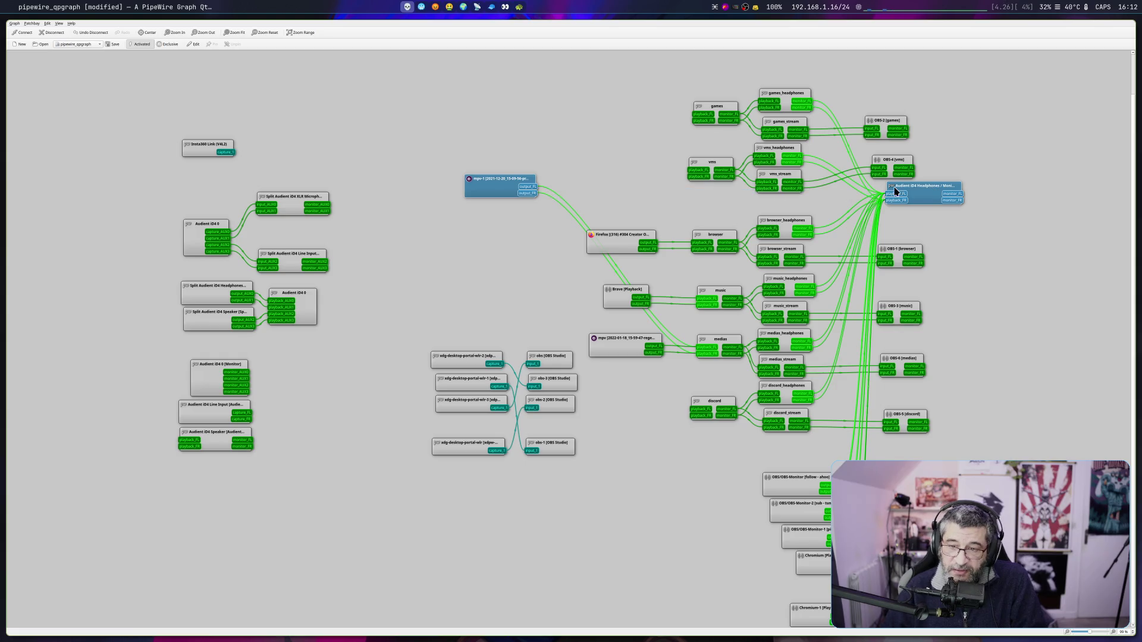
Rearrange the mpv-1 and Audient iD4 Headphones nodes into a tidier layout
mouse_move(477, 179)
mouse_down()
mouse_move(550, 328)
mouse_move(529, 378)
mouse_move(499, 371)
mouse_up()
click(520, 433)
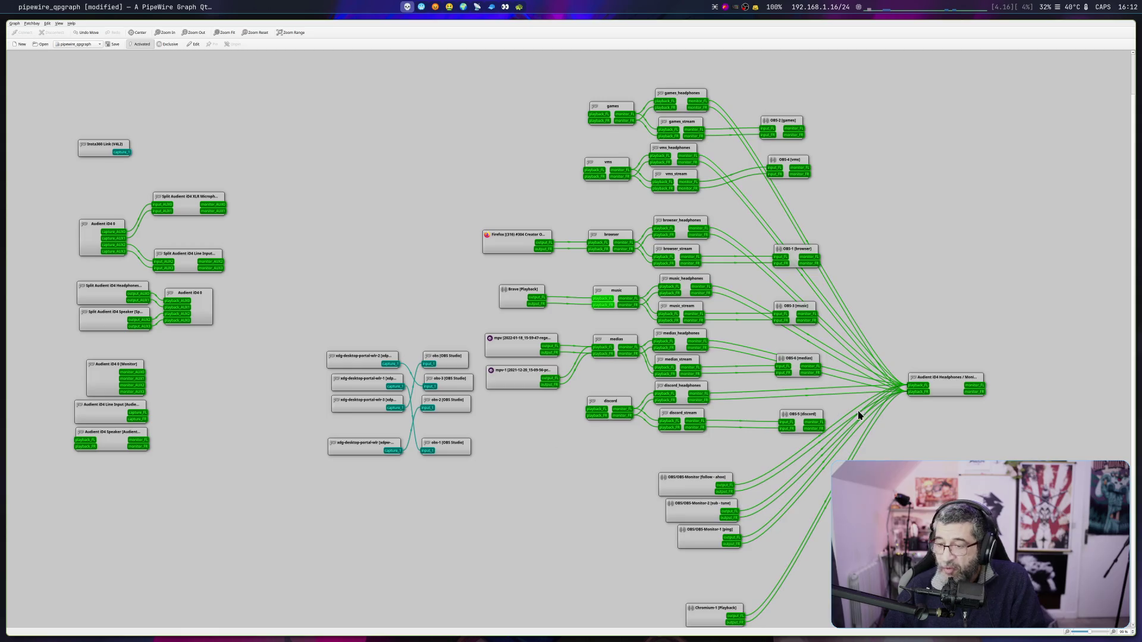
mouse_move(970, 389)
mouse_down()
mouse_move(965, 330)
mouse_move(933, 303)
mouse_up()
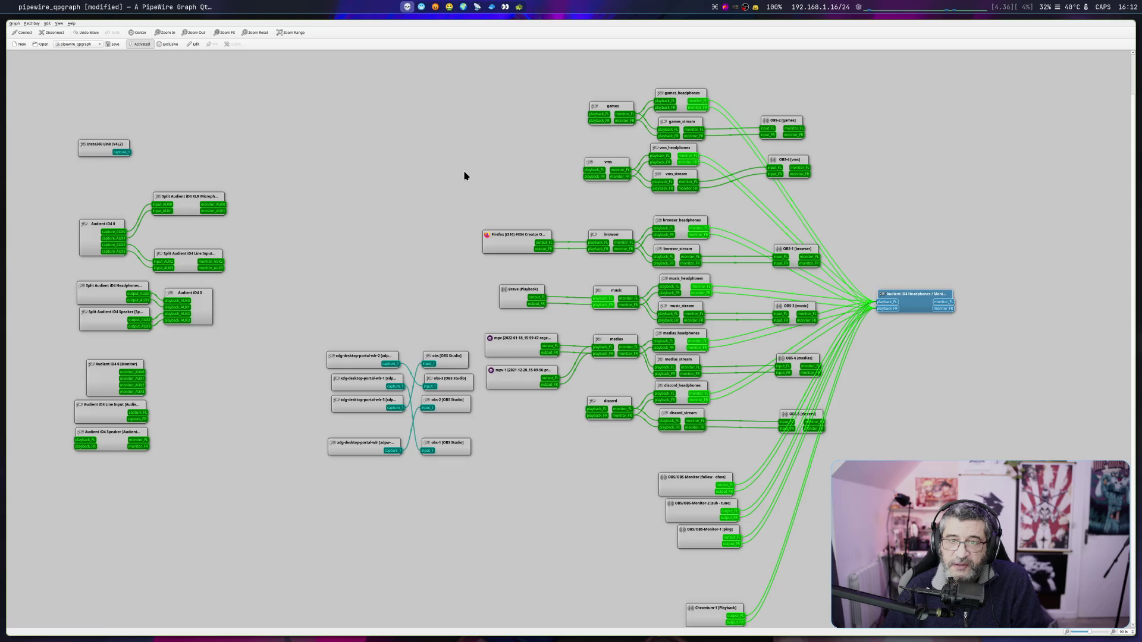
click(422, 7)
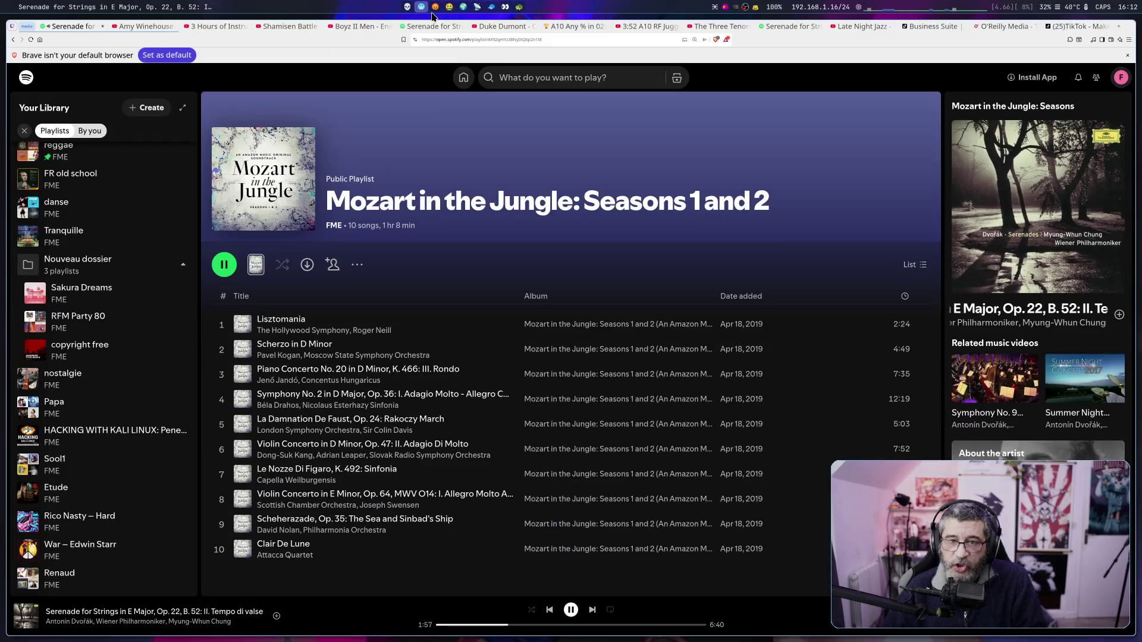
click(409, 12)
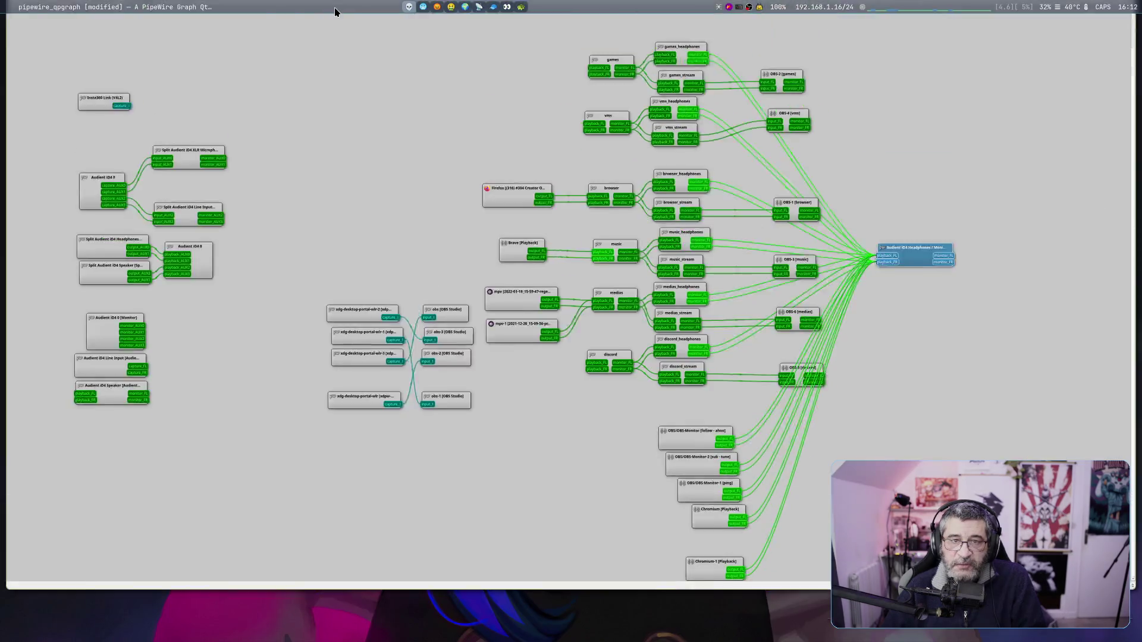
Filter the window switcher with 'mpv' and focus the 2022-01-18 regex-motifs video
key(alt+Tab)
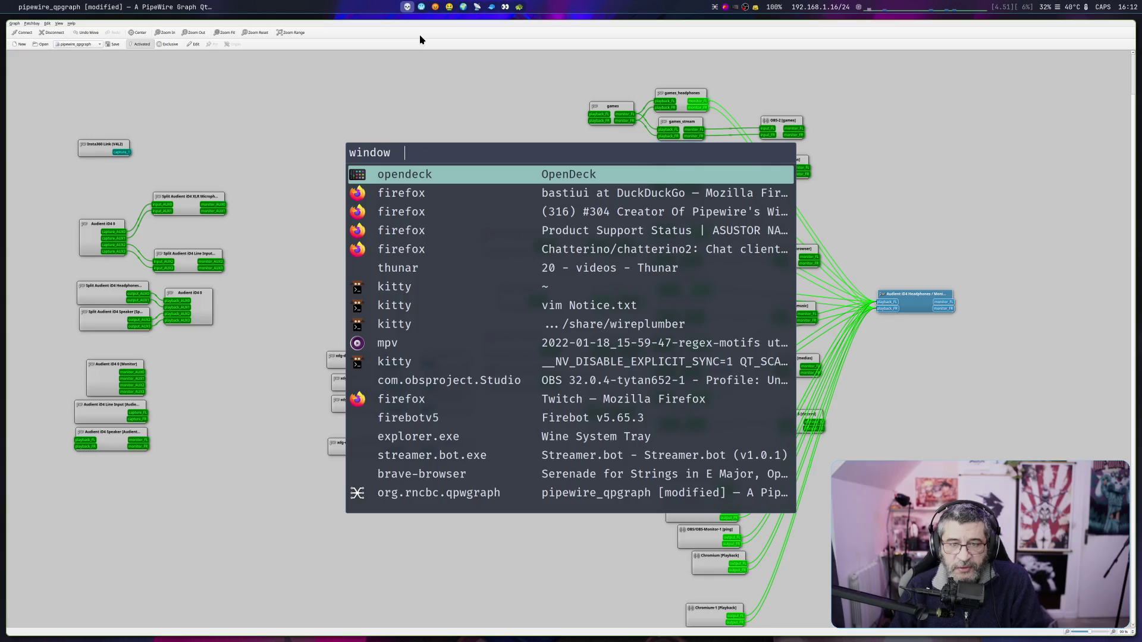
text(l)
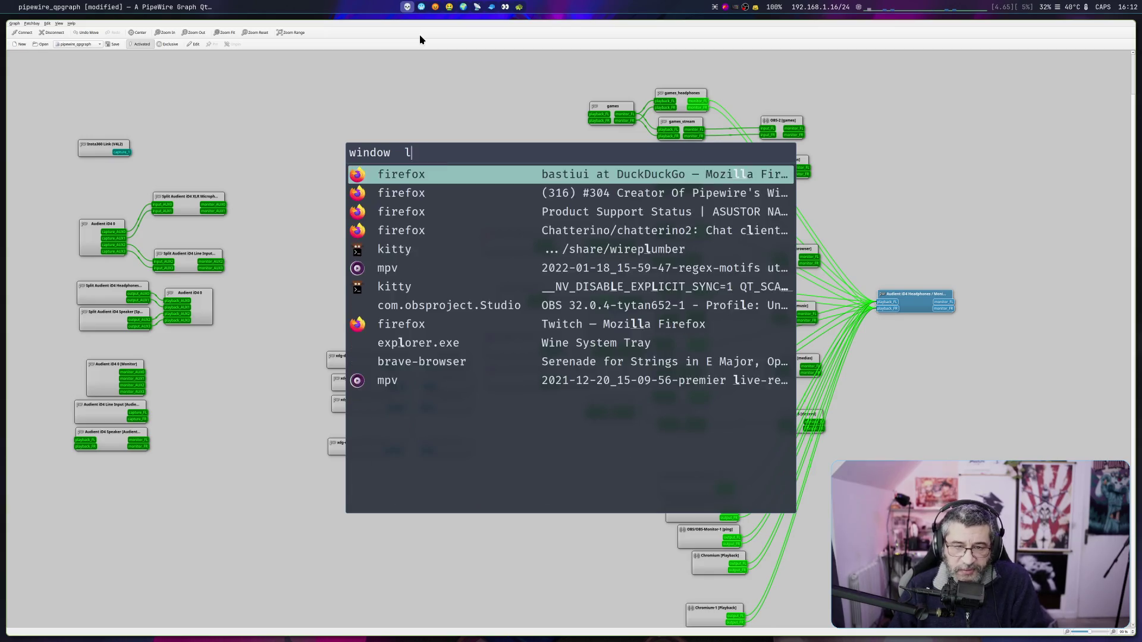
key(BackSpace)
text(mpv)
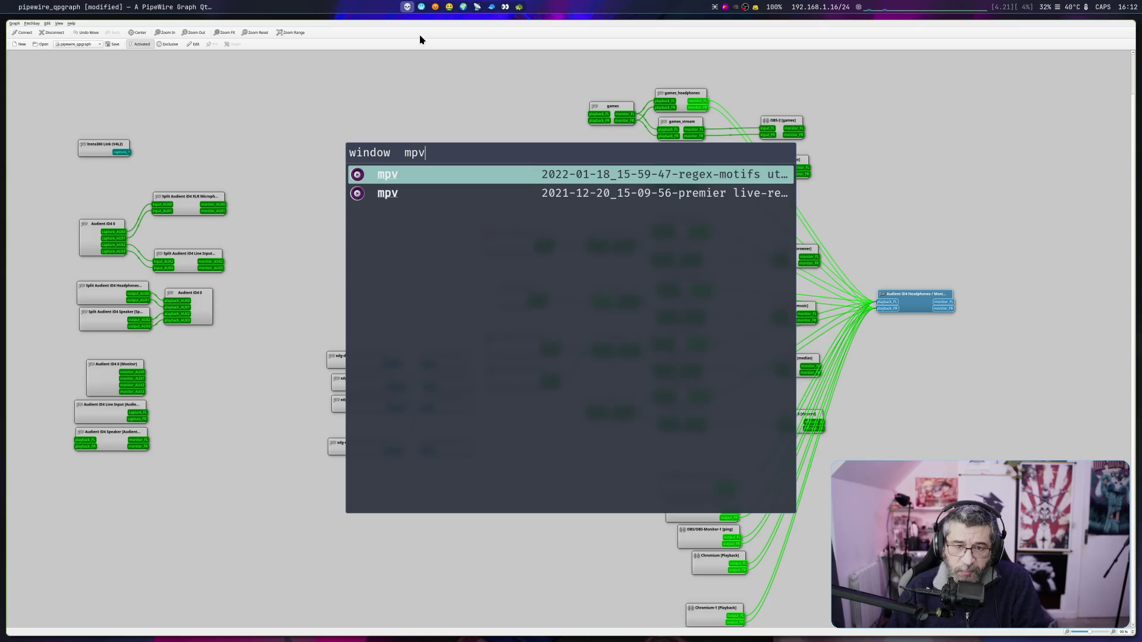
key(Return)
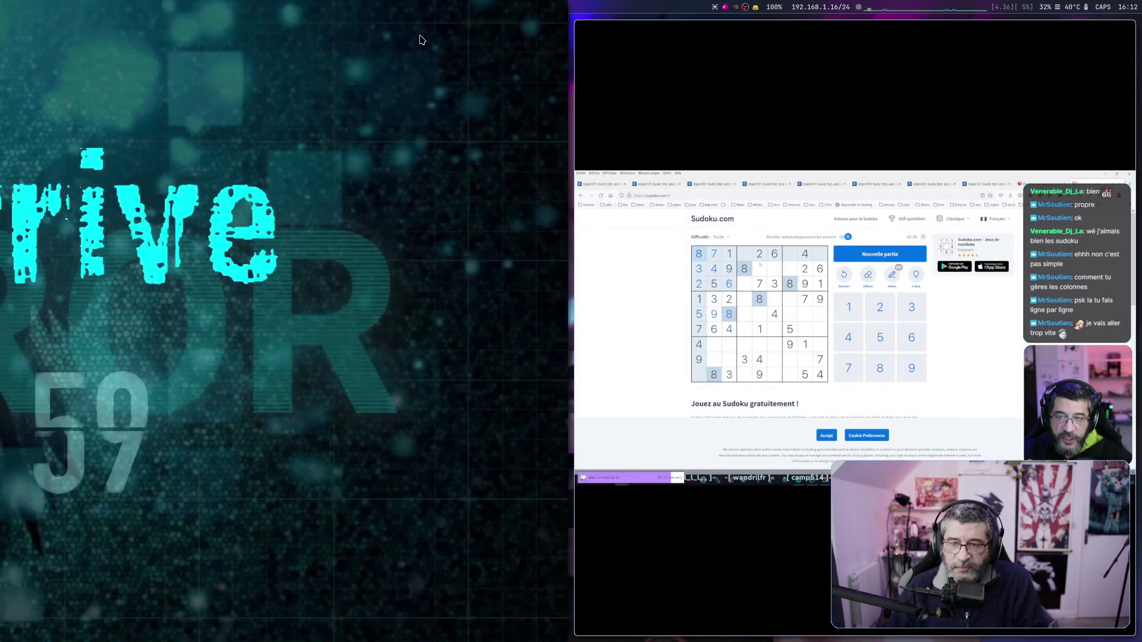
Play the countdown video full screen, pause it at 03:36, and bring up the window list
key(f)
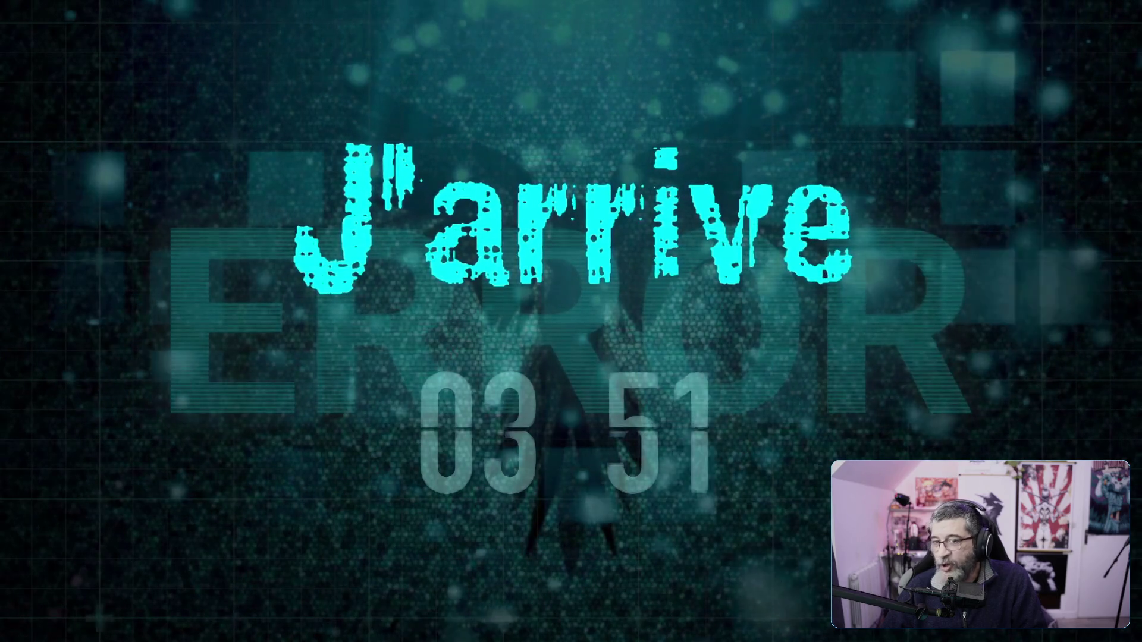
scroll(870, 297, down, 5)
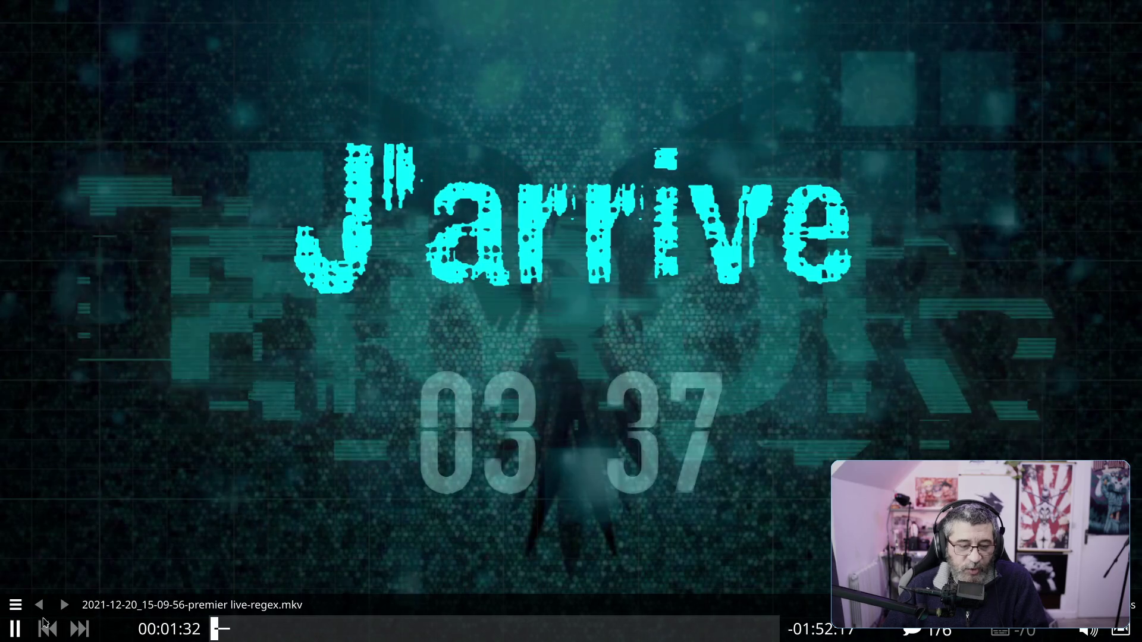
key(space)
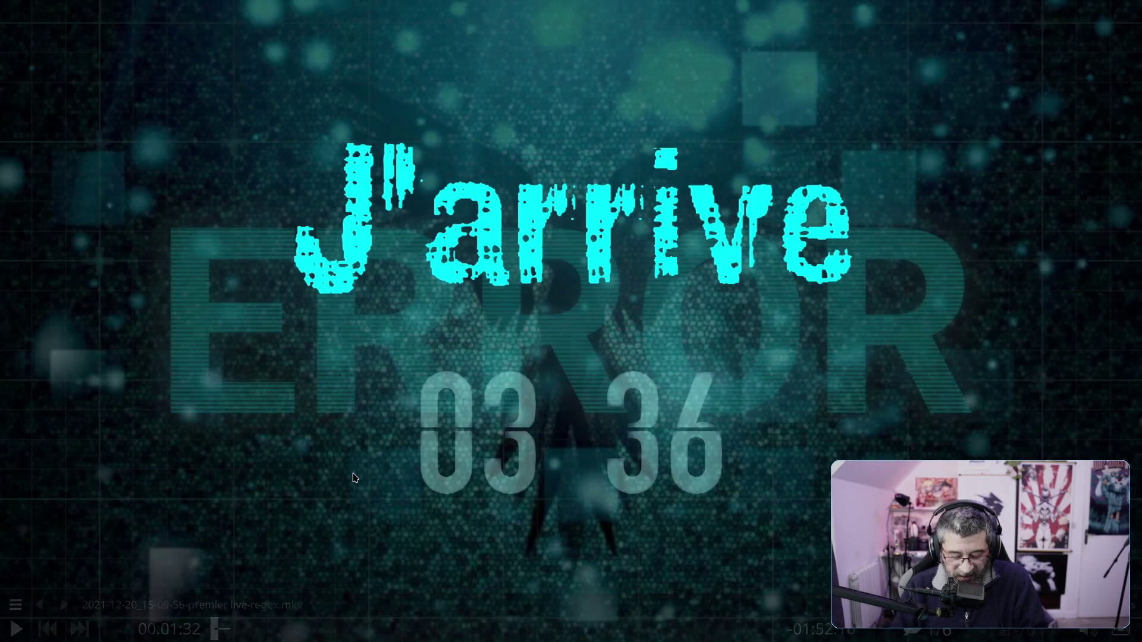
key(alt+Tab)
key(Escape)
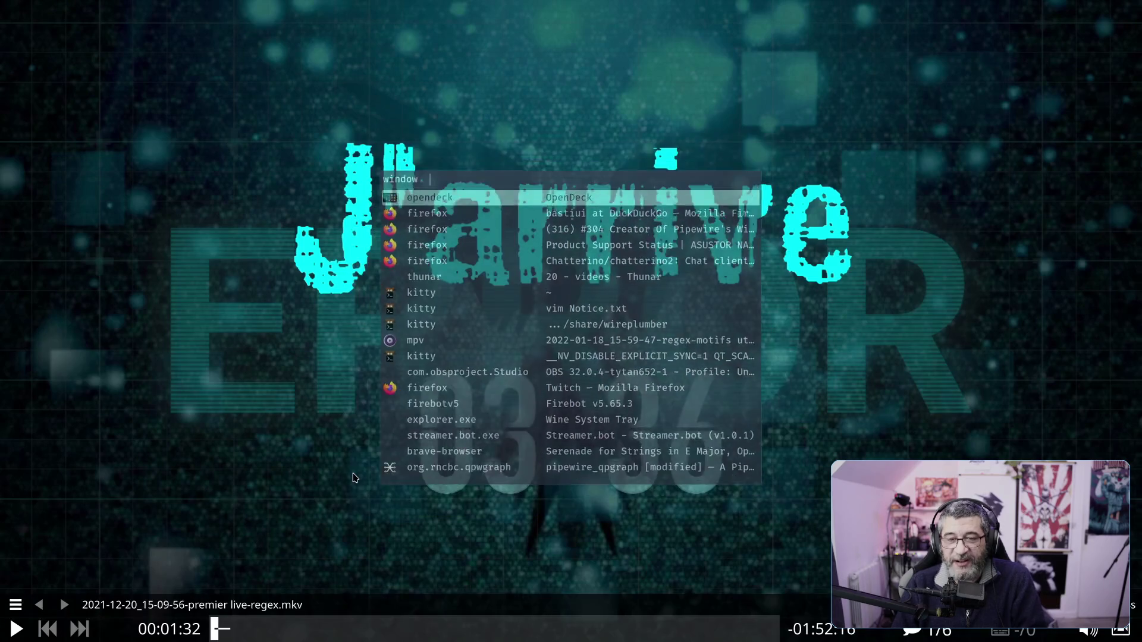
Focus qpwgraph via 'qpw' in the window switcher and nudge the Audient iD4 Headphones node up-right
key(alt+Tab)
text(qpw)
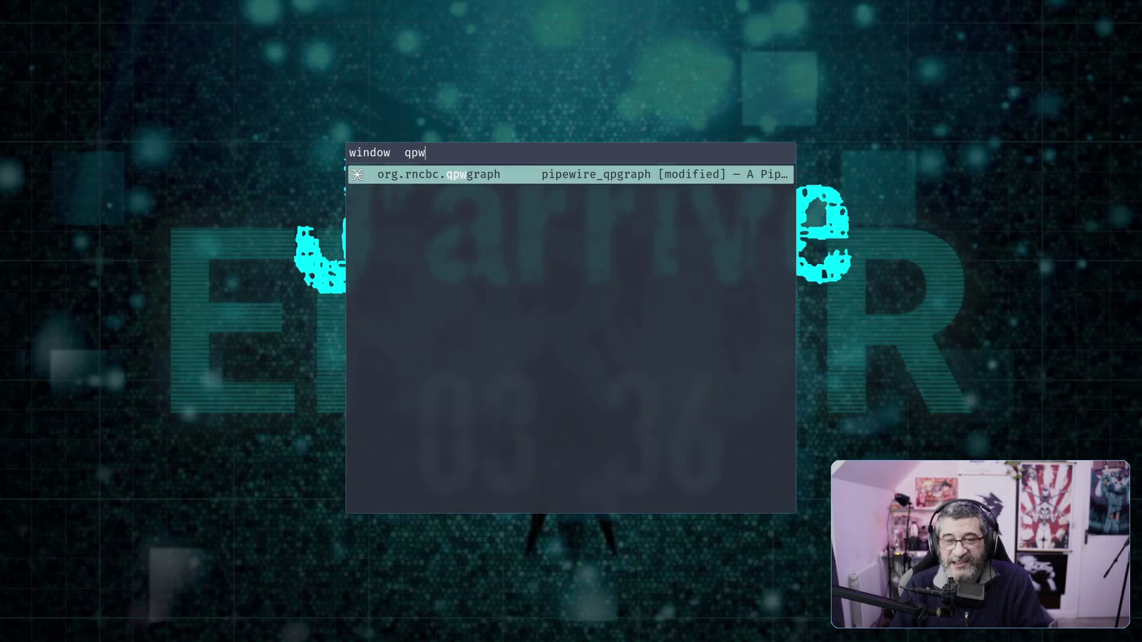
key(Return)
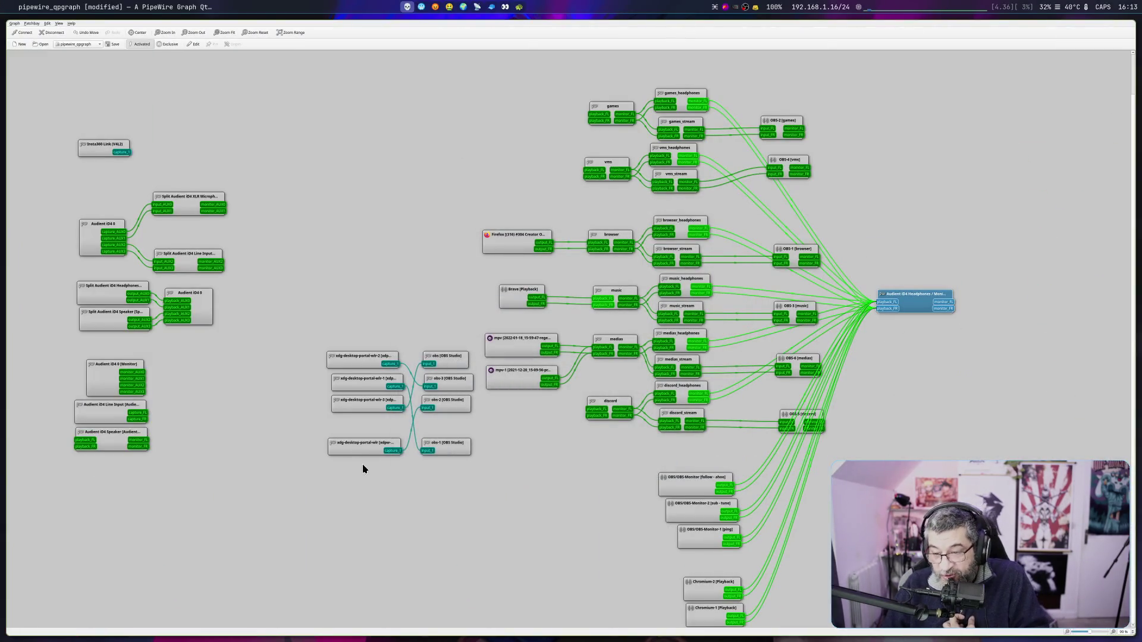
drag(919, 297, 930, 283)
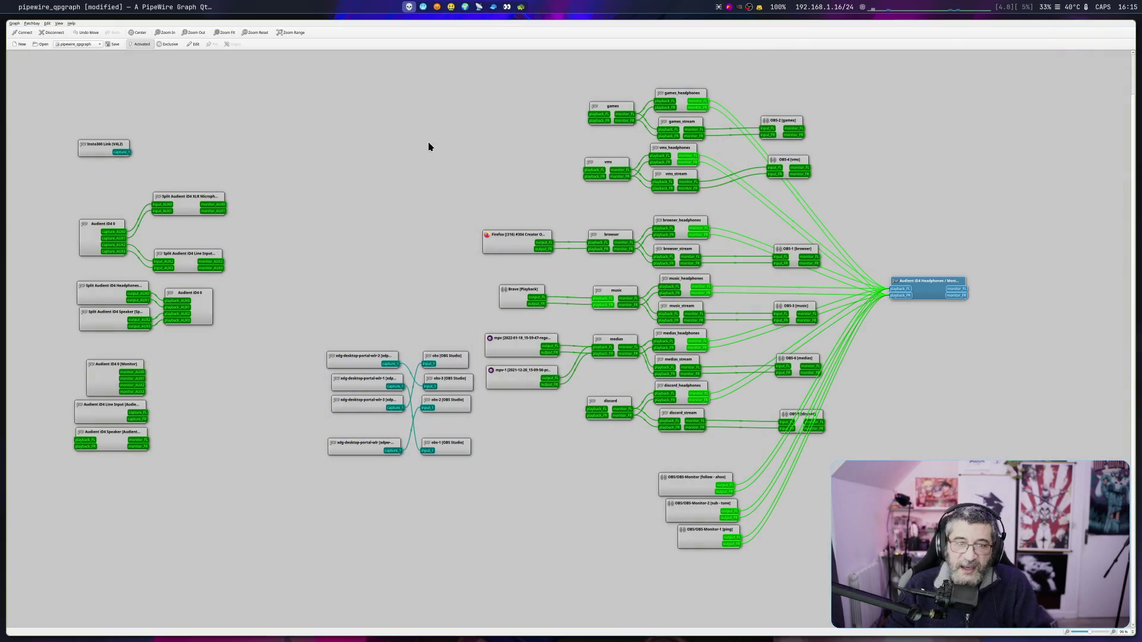
Deselect the headphones node, switch over to Firefox, and open a new blank tab
click(429, 146)
click(419, 8)
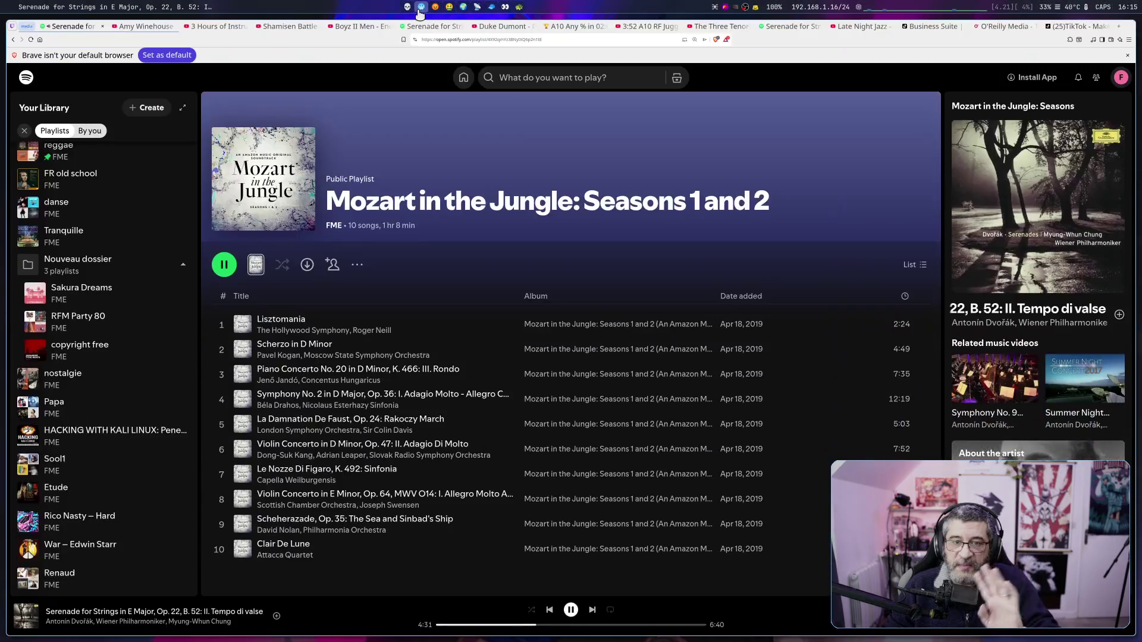
click(435, 9)
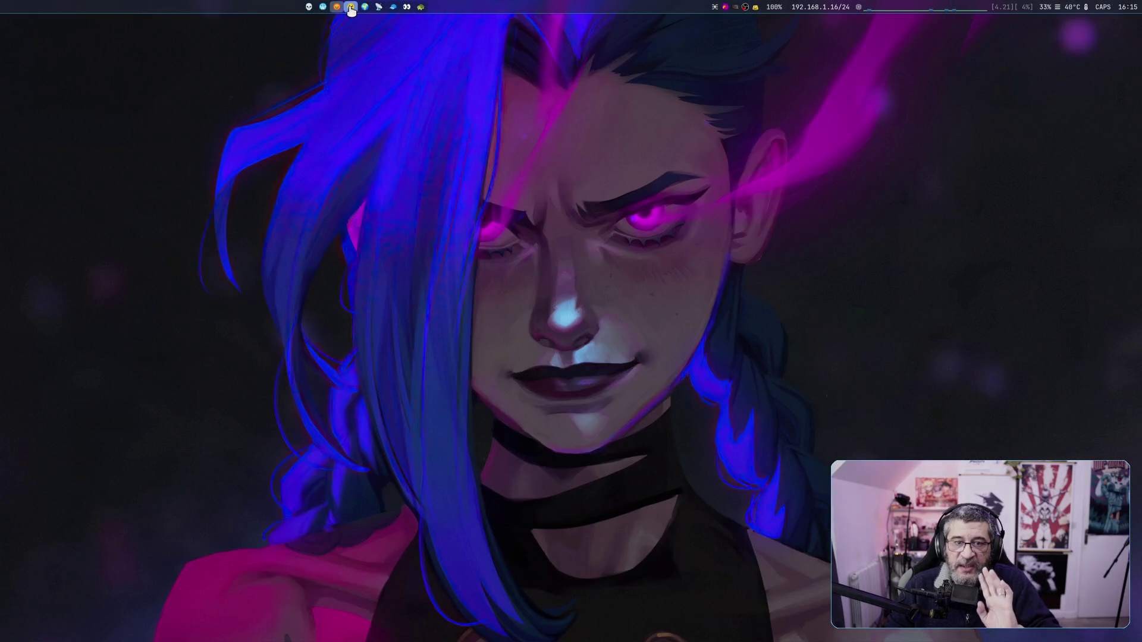
click(309, 7)
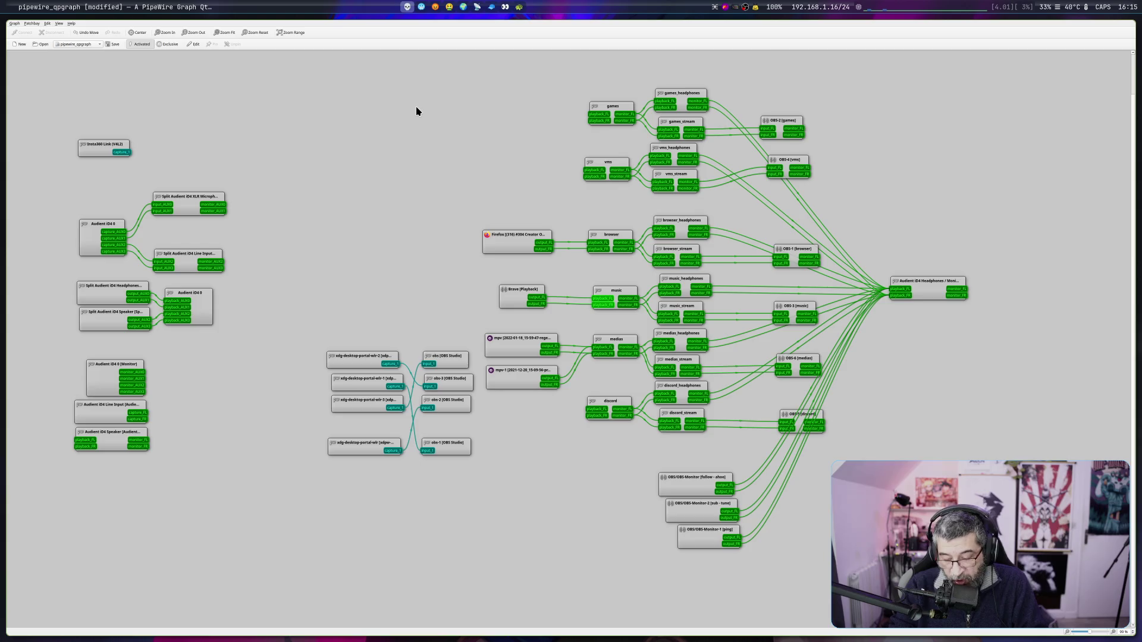
key(alt+Tab)
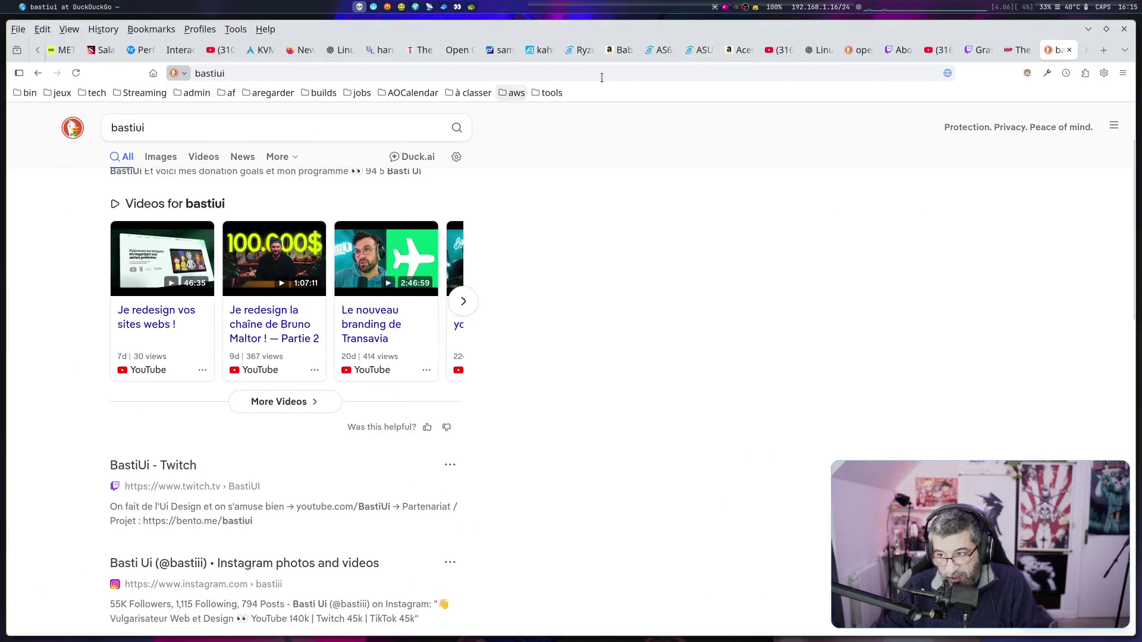
click(1104, 51)
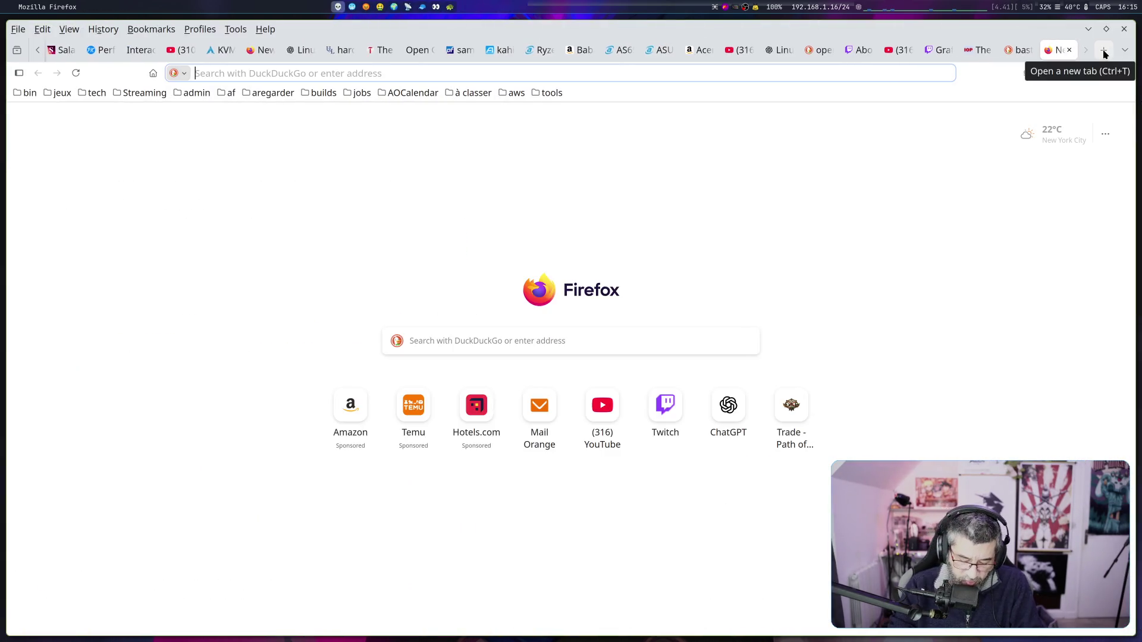
Search DuckDuckGo for 'elon musk datacenter menfis' and scroll down to the TIME result
text(e)
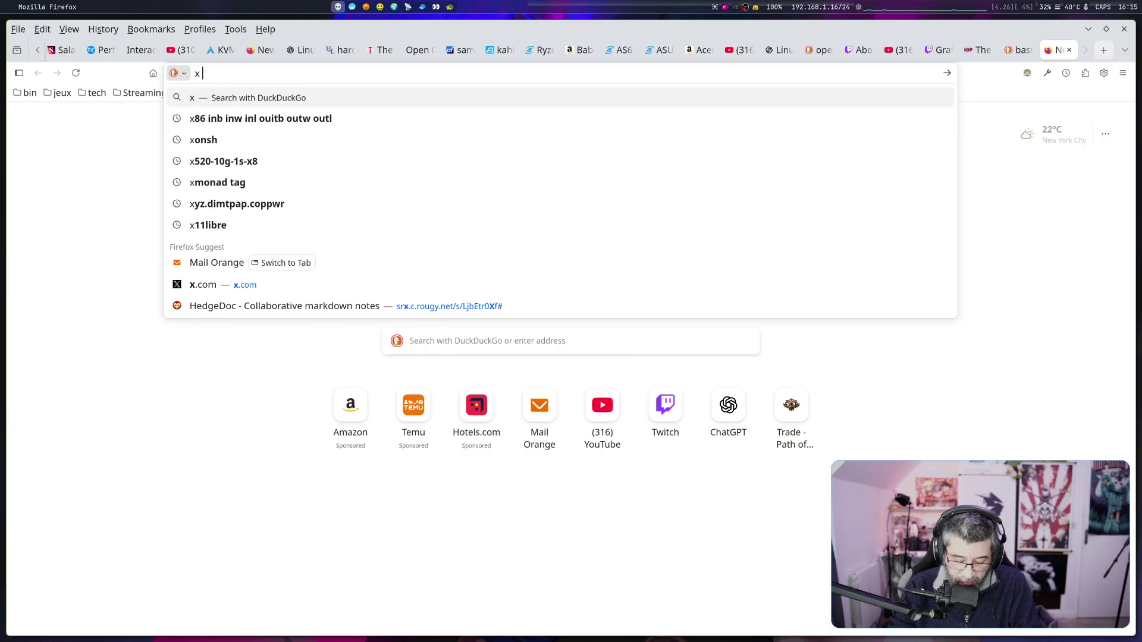
key(BackSpace)
text(elon )
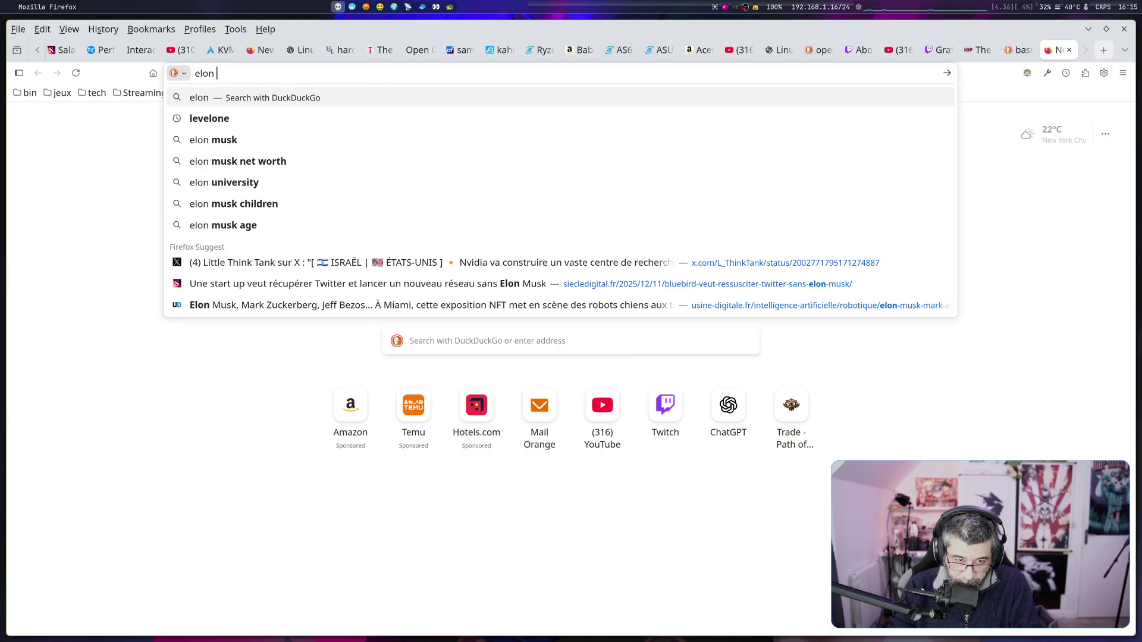
text(musk datace)
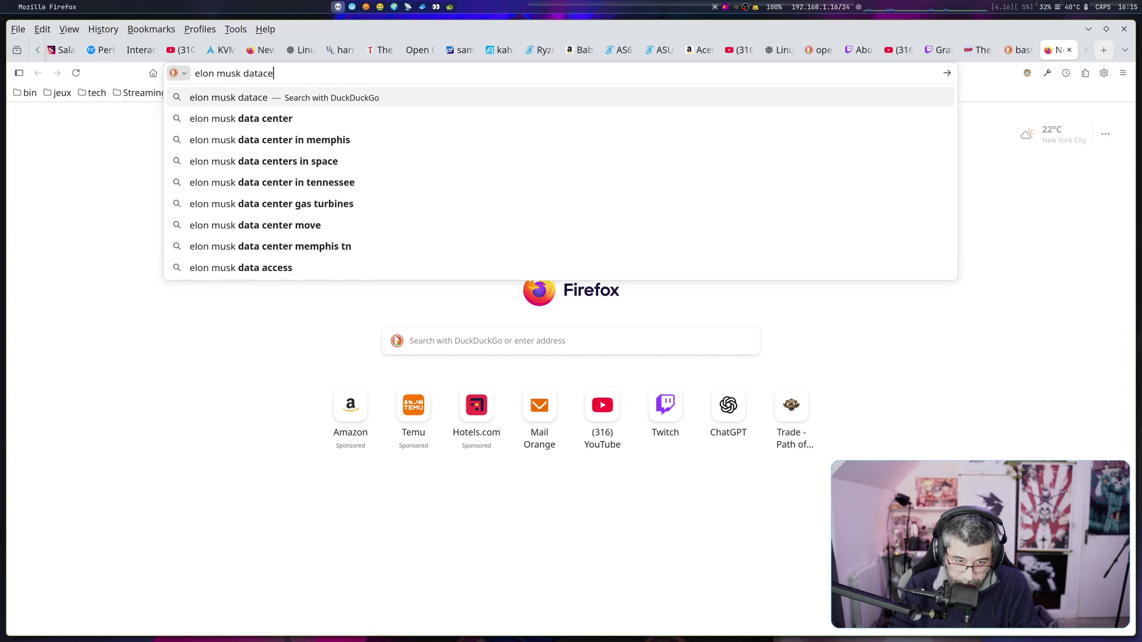
text(nter menfis)
key(Return)
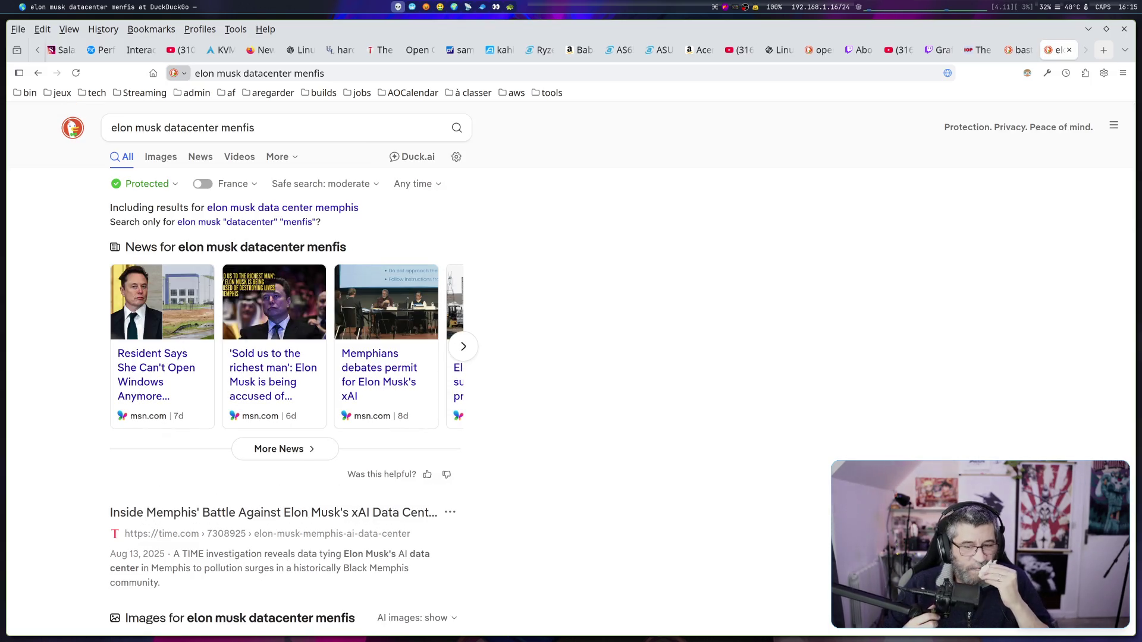
scroll(1060, 132, down, 3)
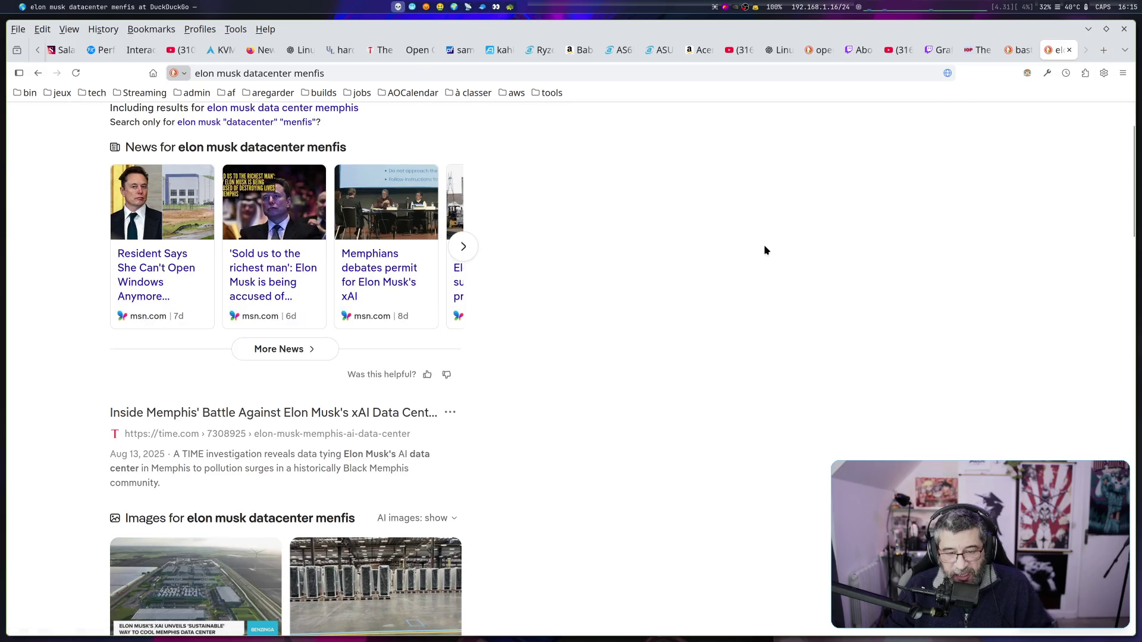
scroll(764, 244, down, 3)
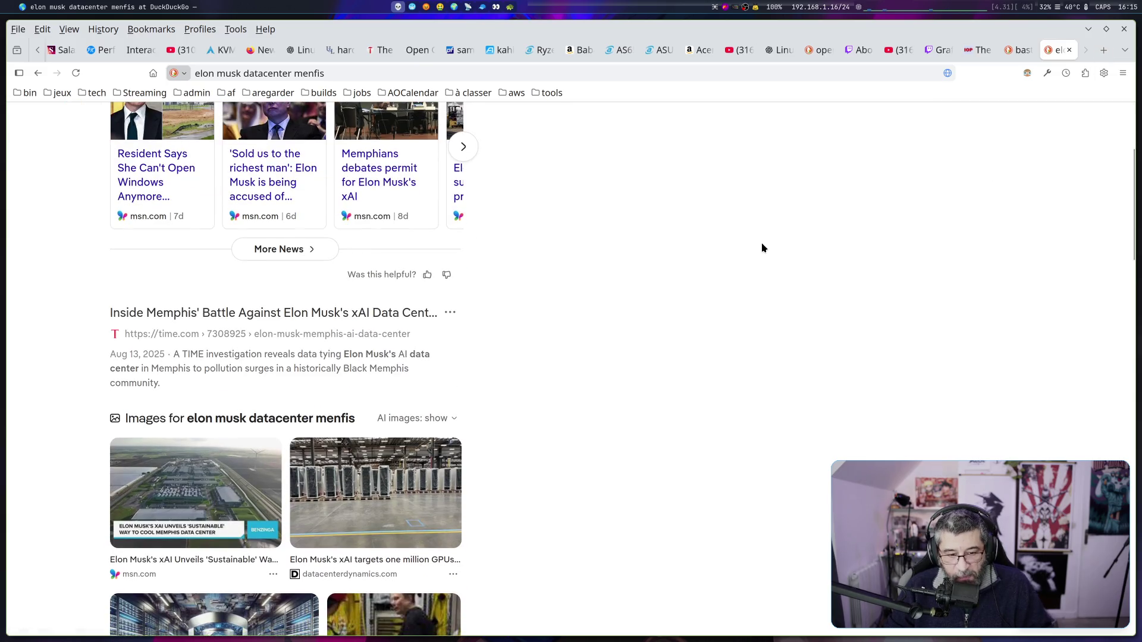
Open the TIME article on the Memphis data center and reject all cookie tracking
click(309, 323)
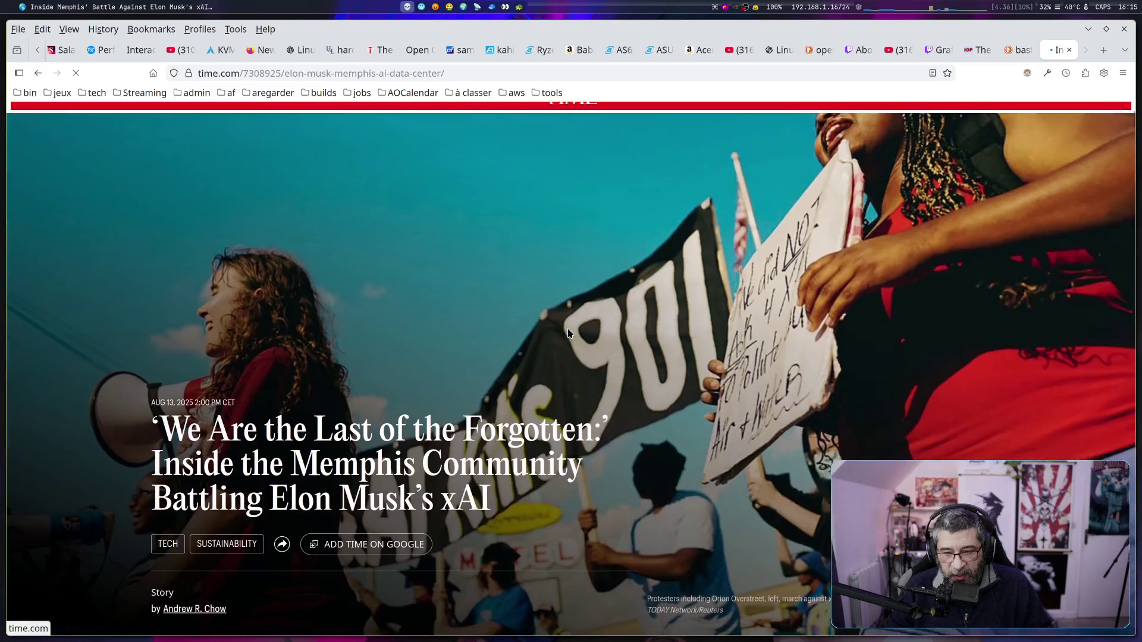
scroll(568, 333, down, 4)
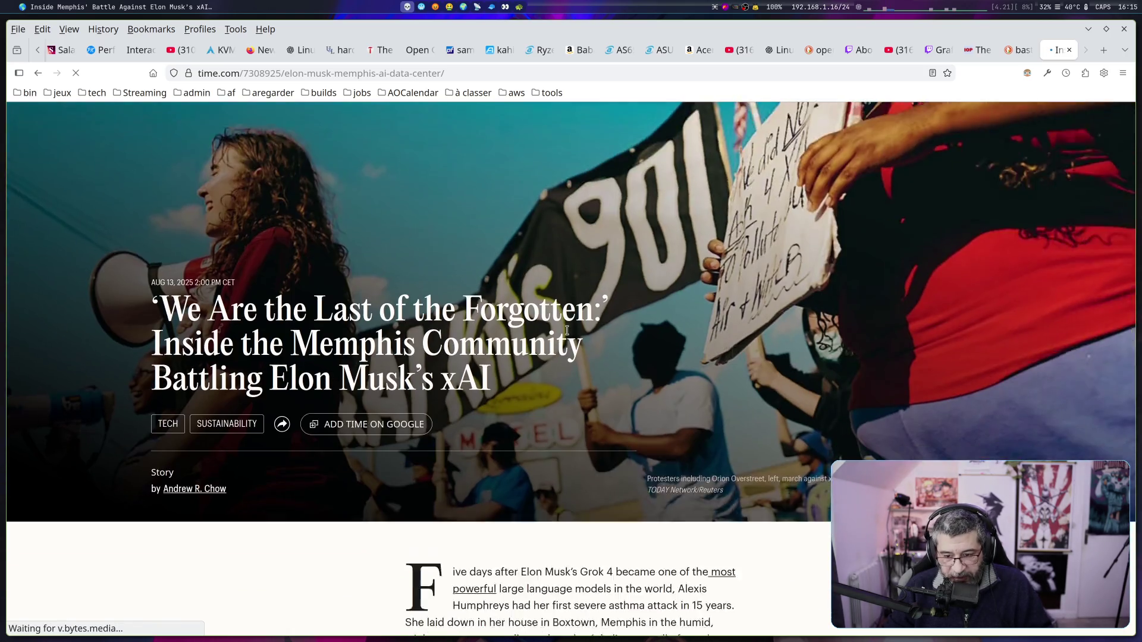
scroll(568, 335, down, 8)
scroll(567, 336, up, 10)
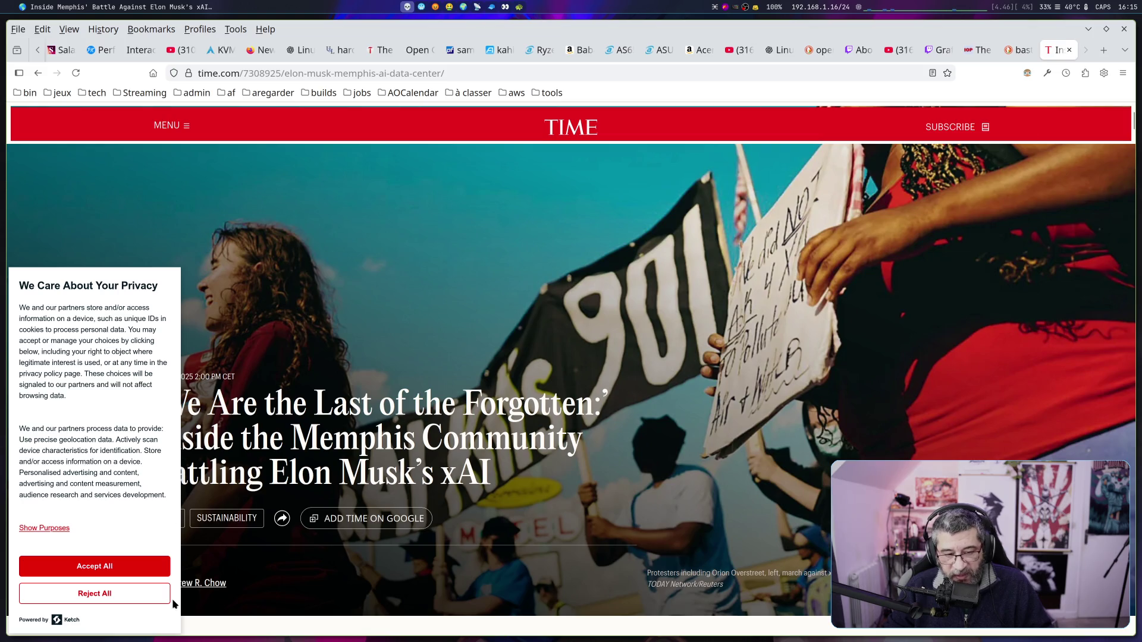
click(122, 595)
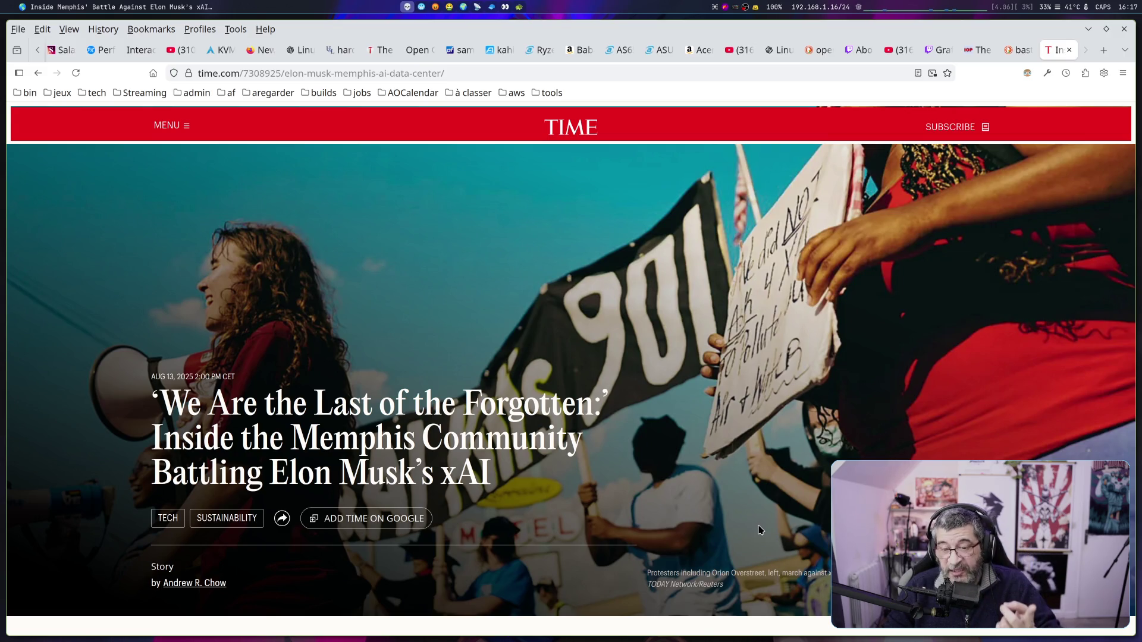
Scroll down through the TIME article's body
scroll(758, 526, down, 15)
scroll(758, 525, down, 3)
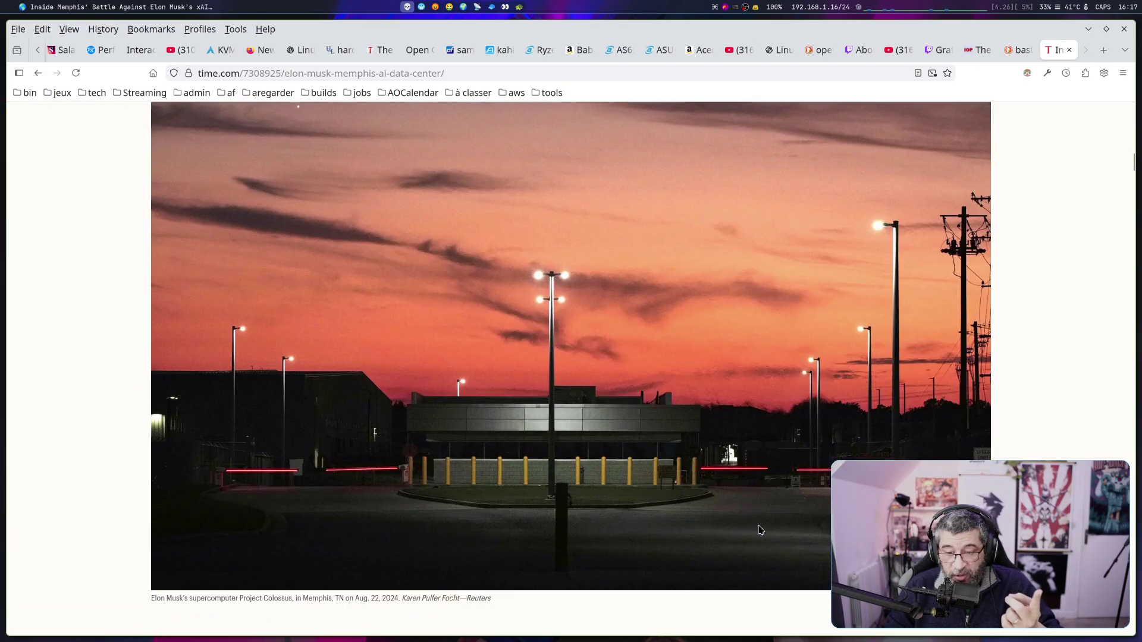
scroll(759, 526, down, 15)
scroll(758, 529, down, 10)
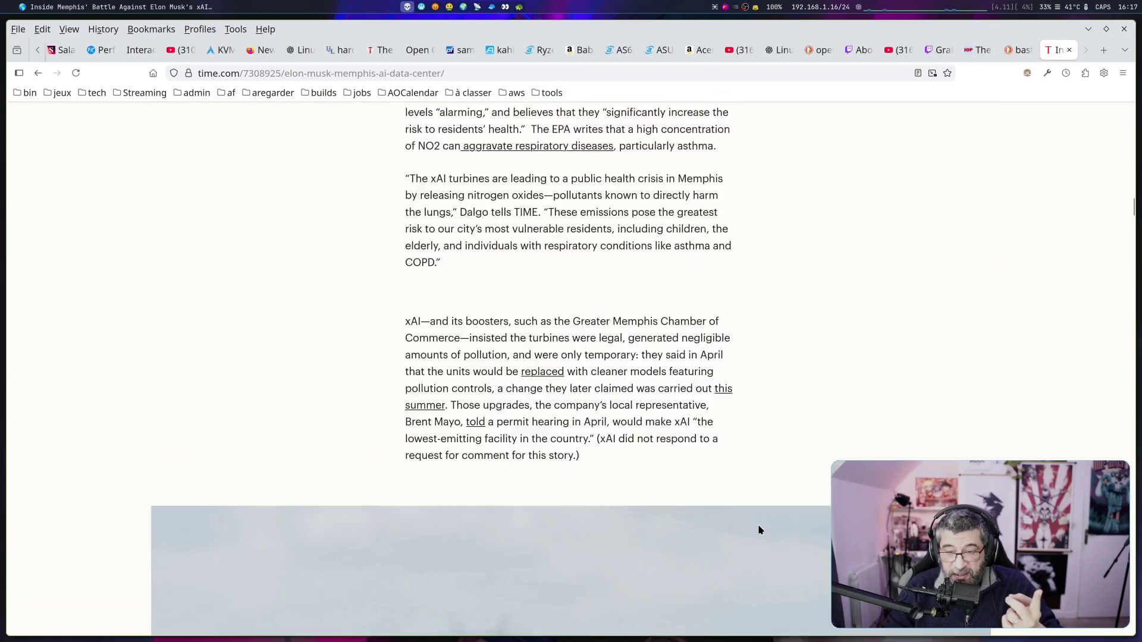
scroll(758, 529, up, 3)
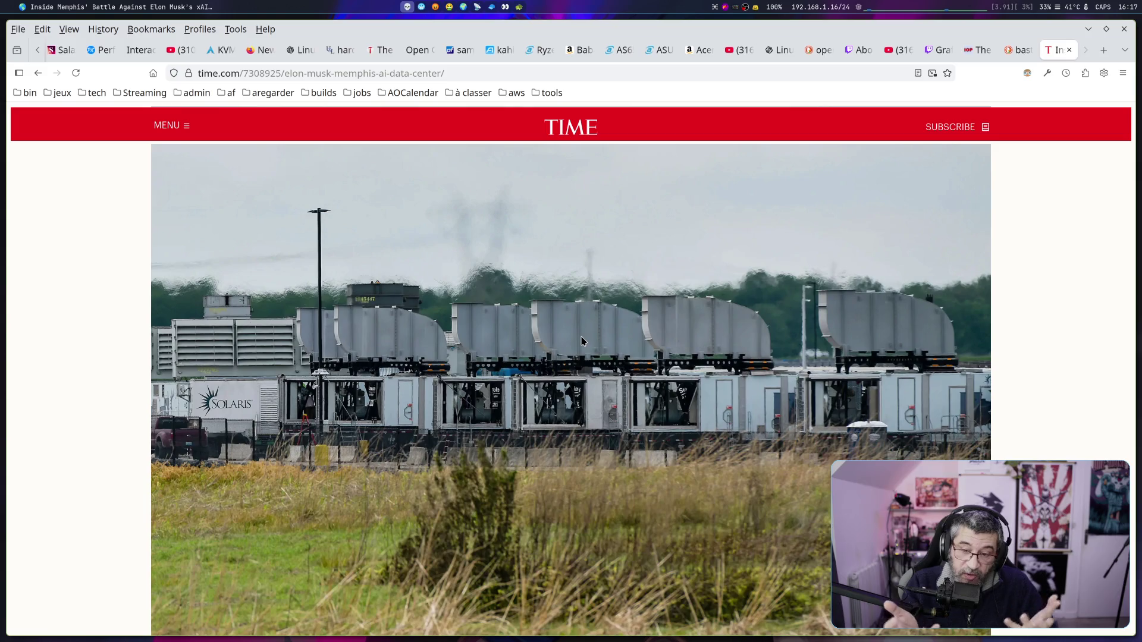
scroll(577, 355, down, 20)
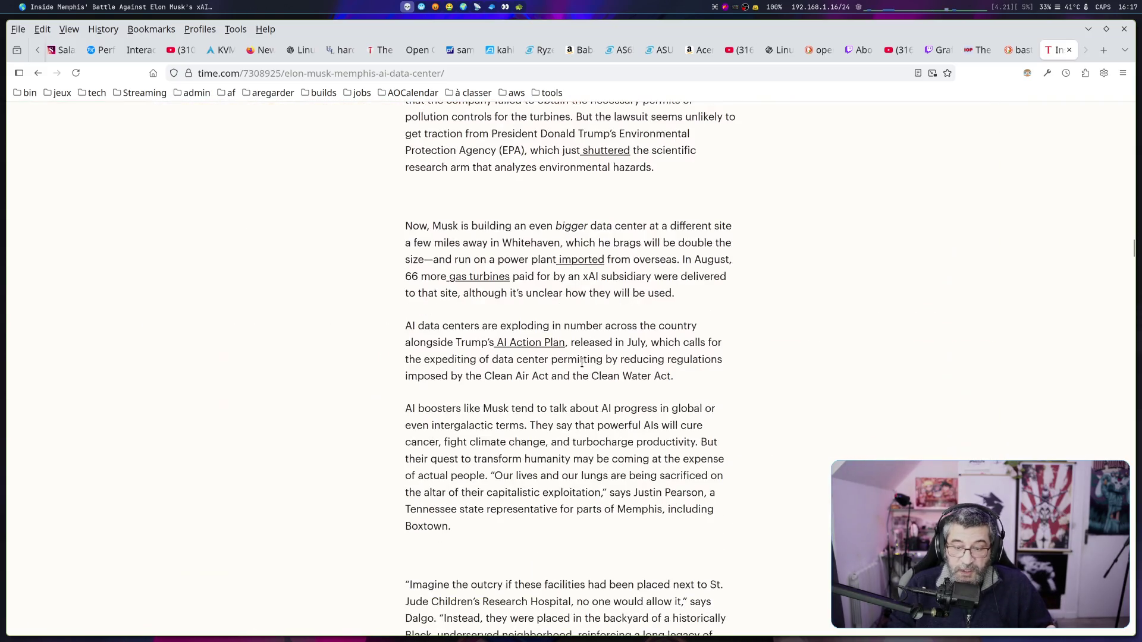
scroll(582, 361, down, 5)
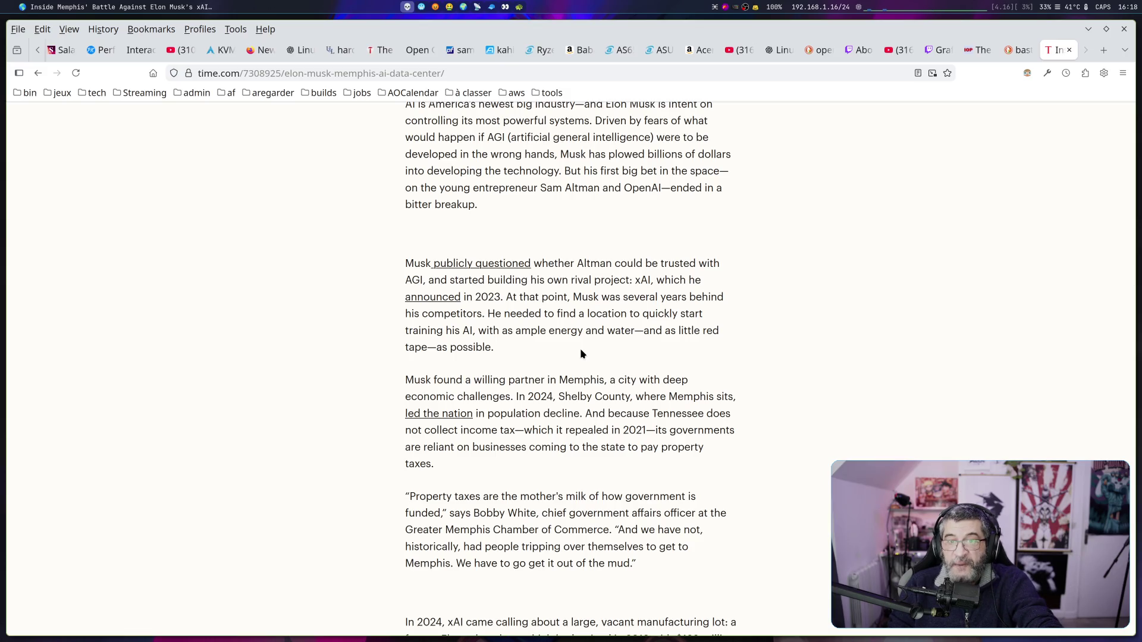
scroll(581, 354, down, 8)
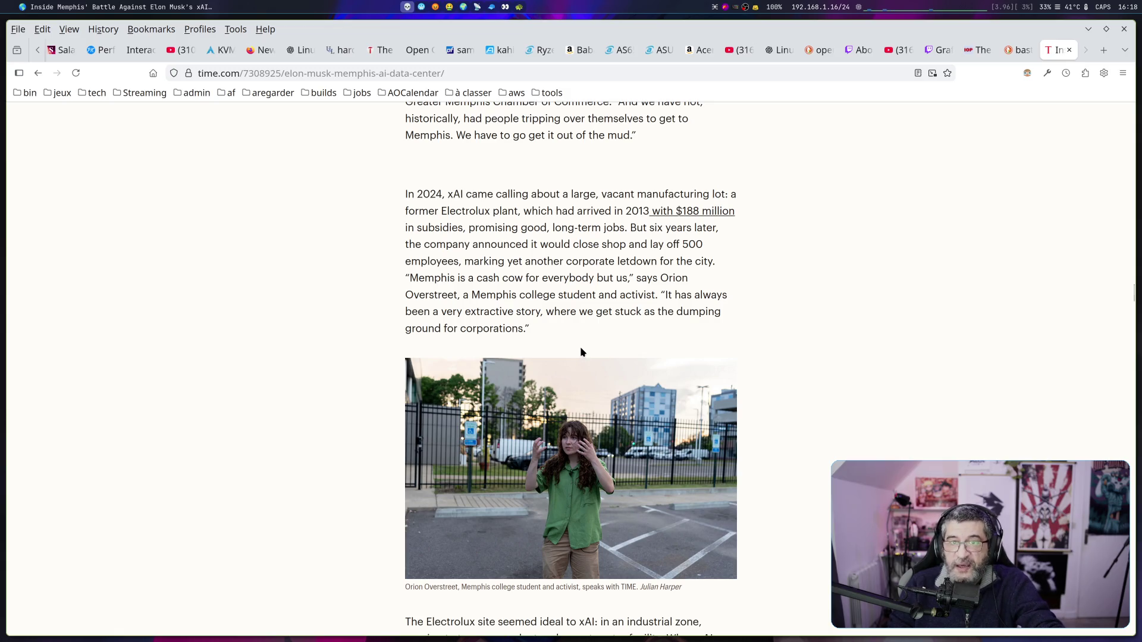
scroll(582, 353, down, 8)
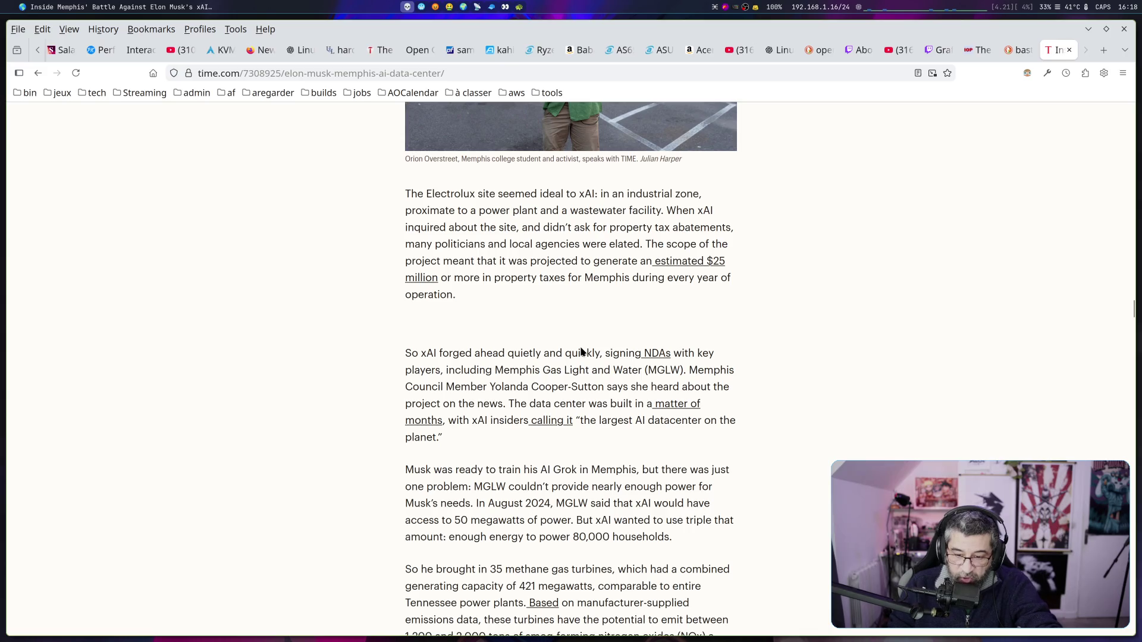
scroll(581, 353, down, 14)
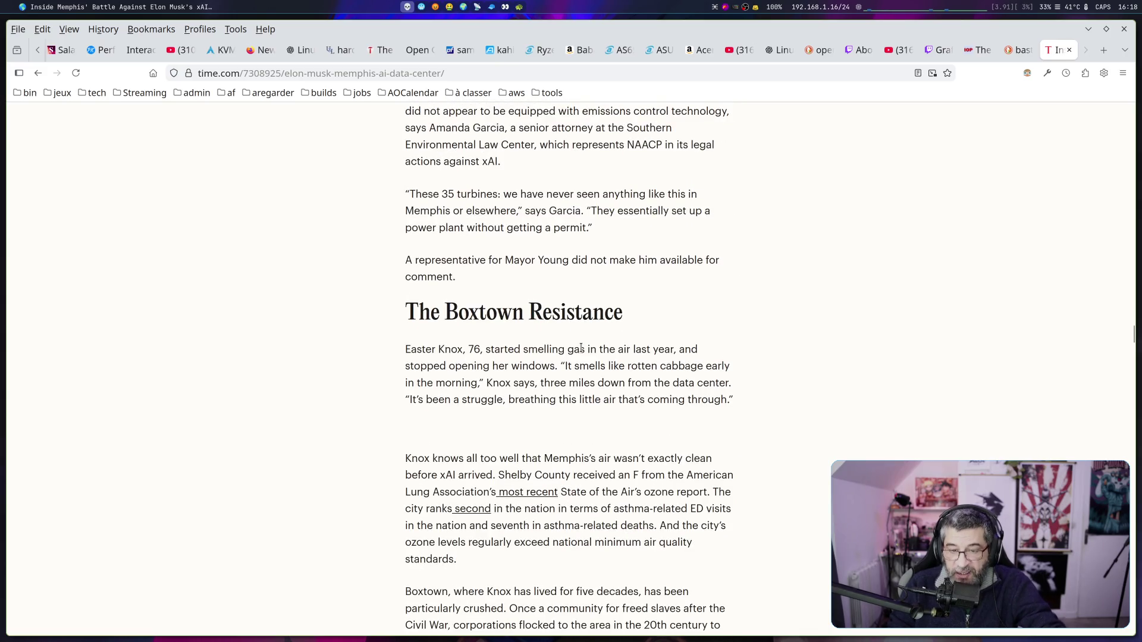
scroll(582, 348, down, 14)
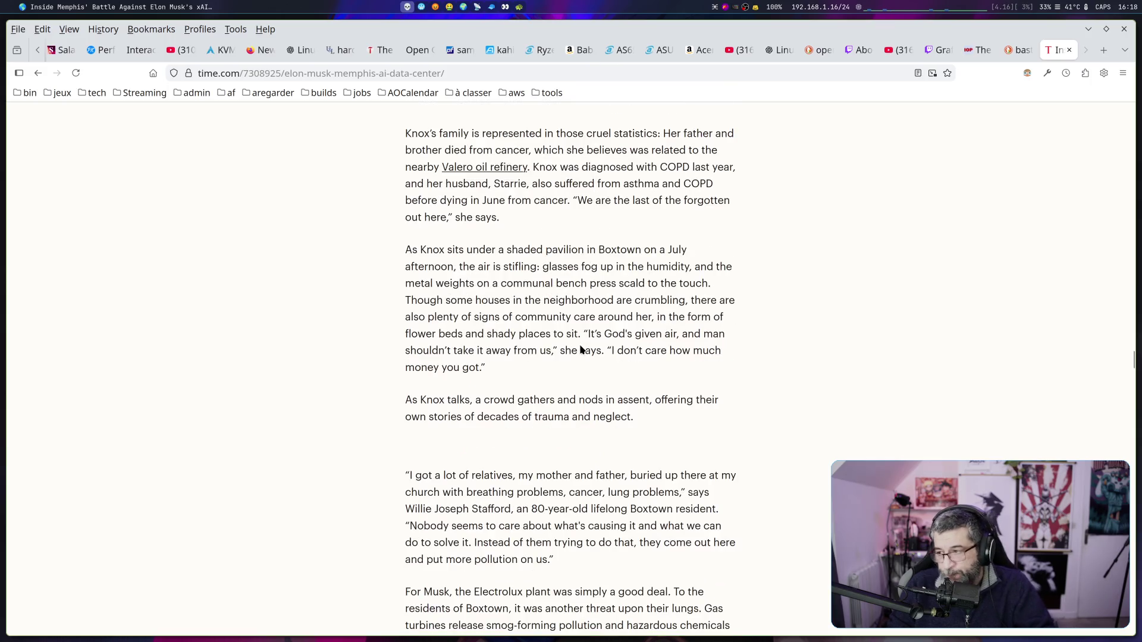
Scroll back up to the Project Colossus photo and the University of Tennessee paragraph
scroll(582, 350, up, 20)
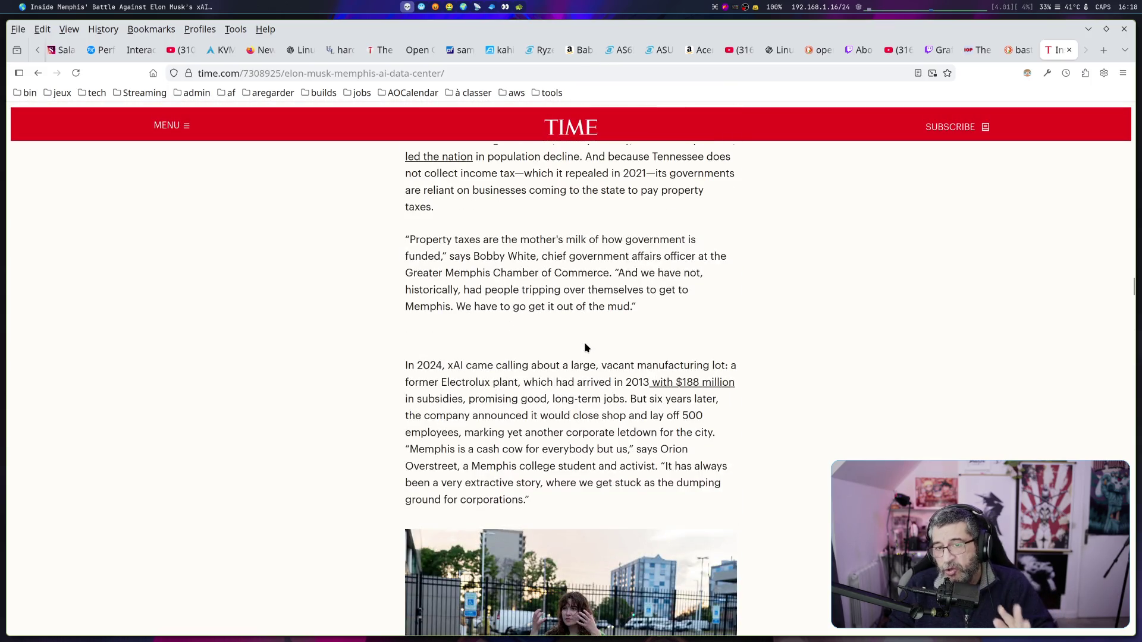
scroll(584, 348, up, 11)
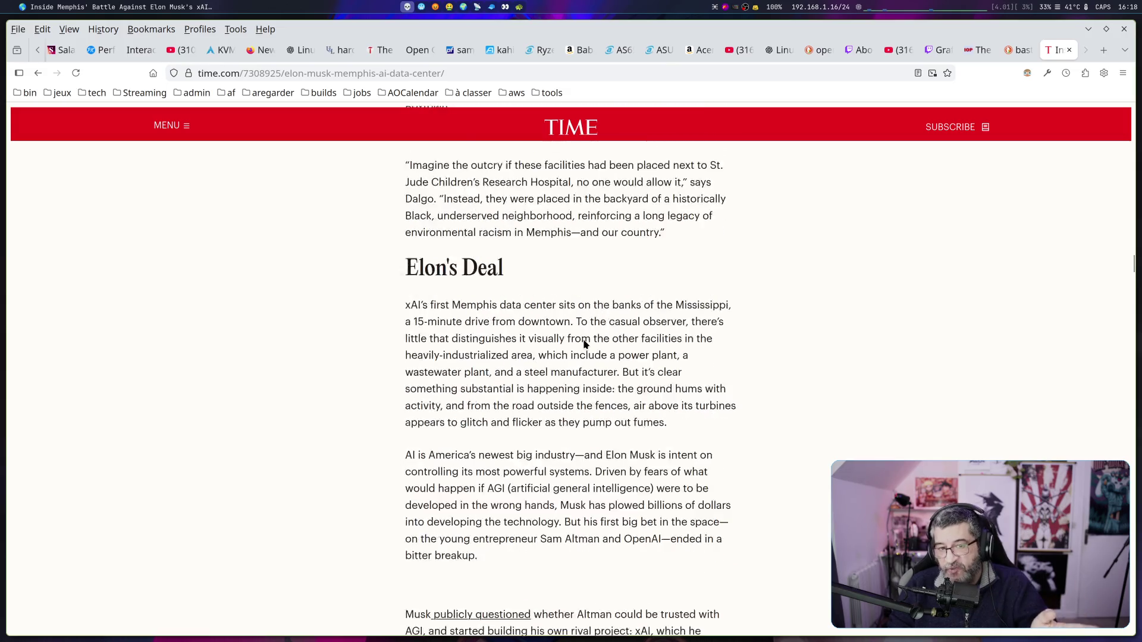
scroll(584, 344, up, 20)
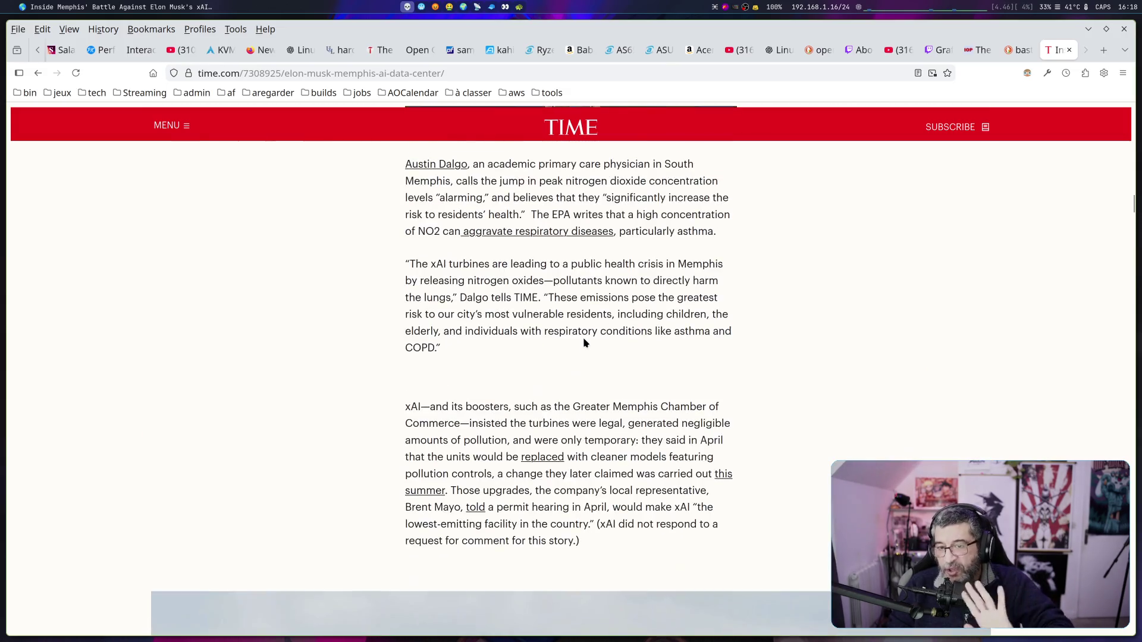
scroll(583, 343, up, 8)
scroll(583, 341, up, 8)
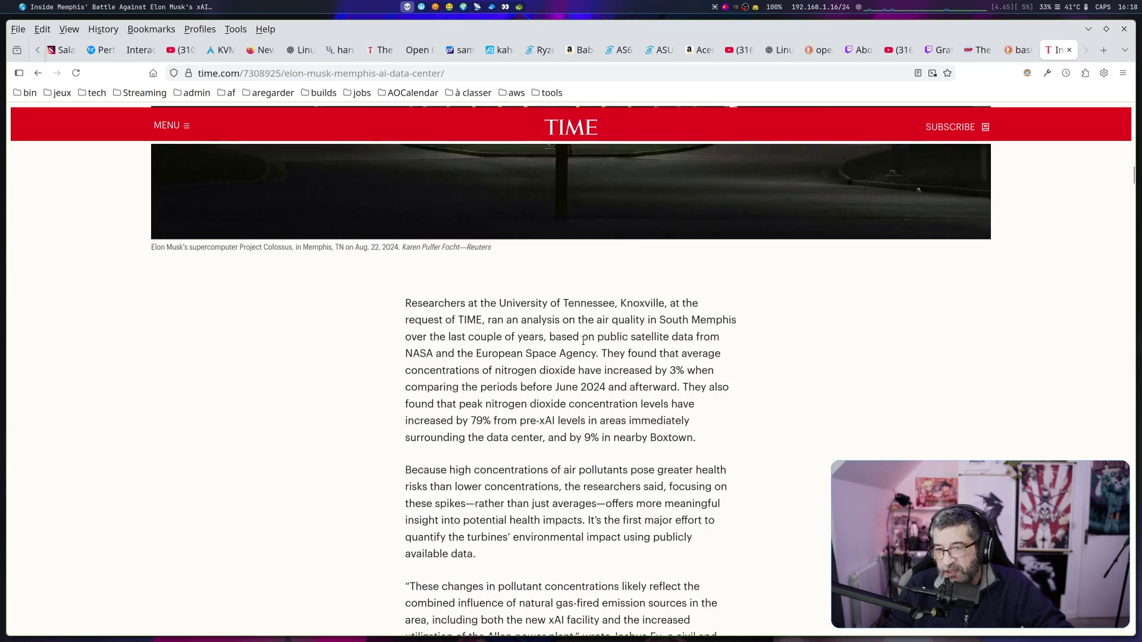
scroll(583, 341, up, 2)
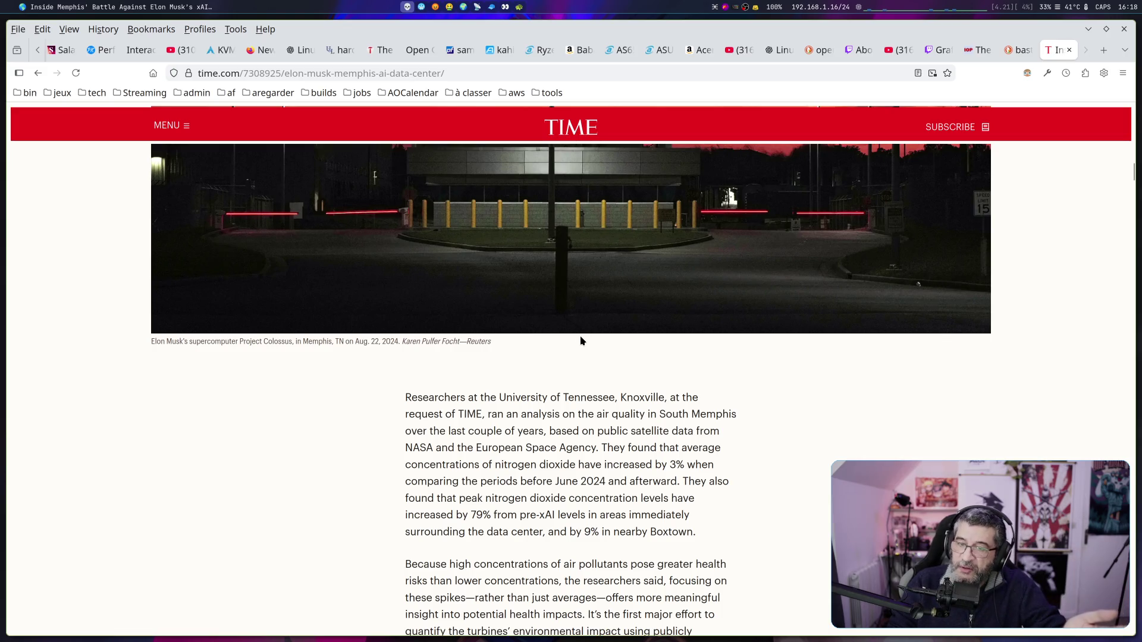
scroll(581, 337, up, 3)
scroll(581, 340, up, 1)
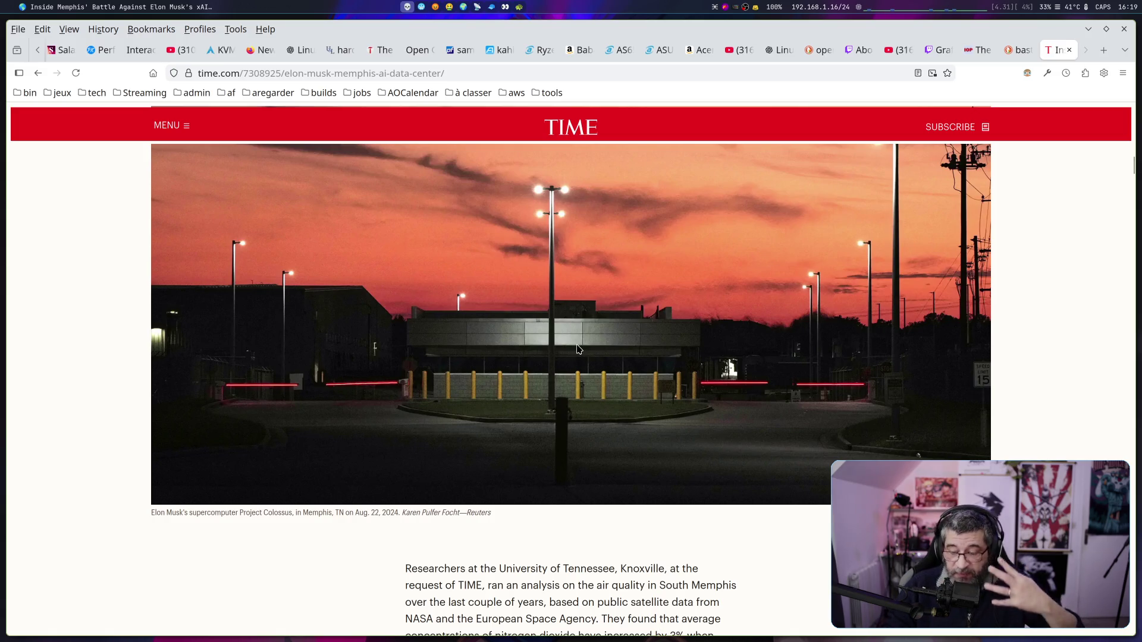
Flip briefly through the other workspaces, then scroll the TIME article back up
scroll(574, 349, down, 3)
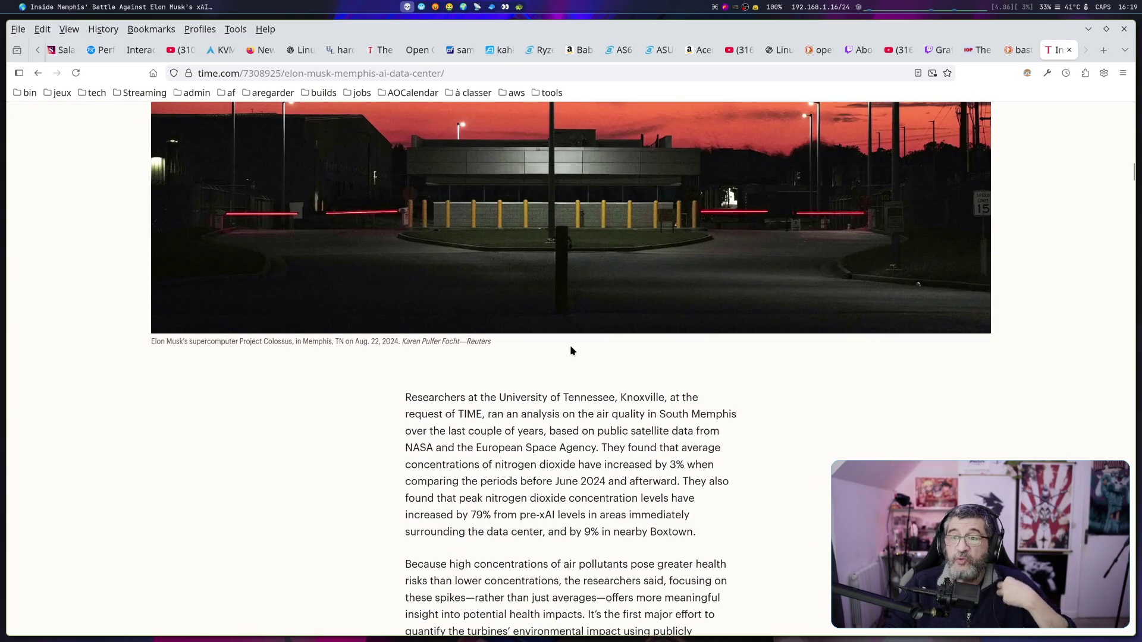
click(423, 7)
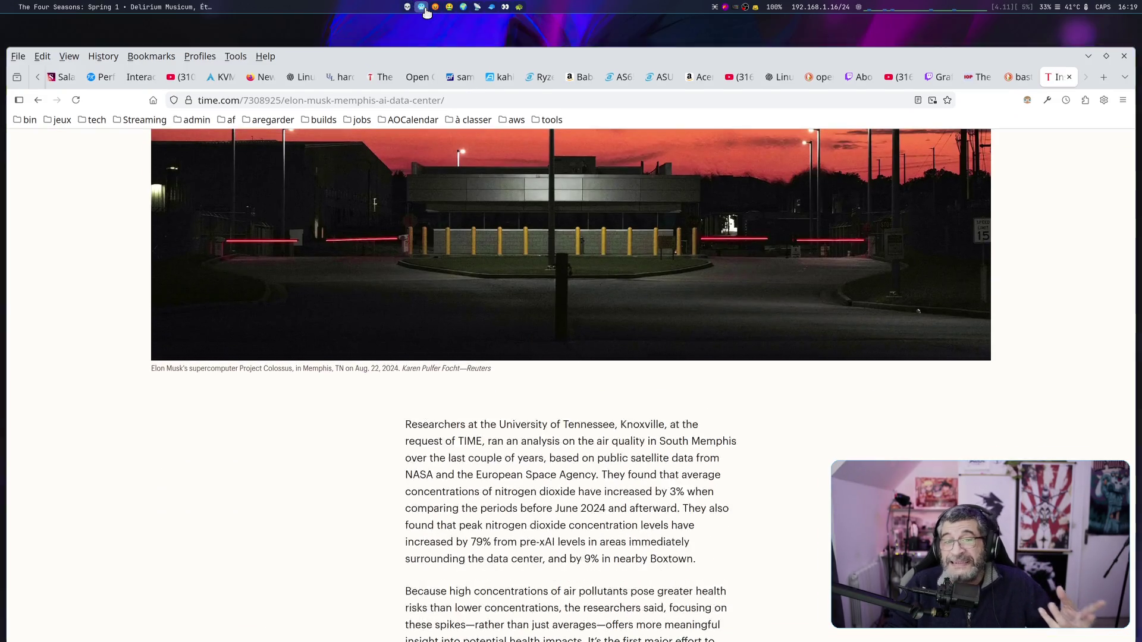
click(435, 8)
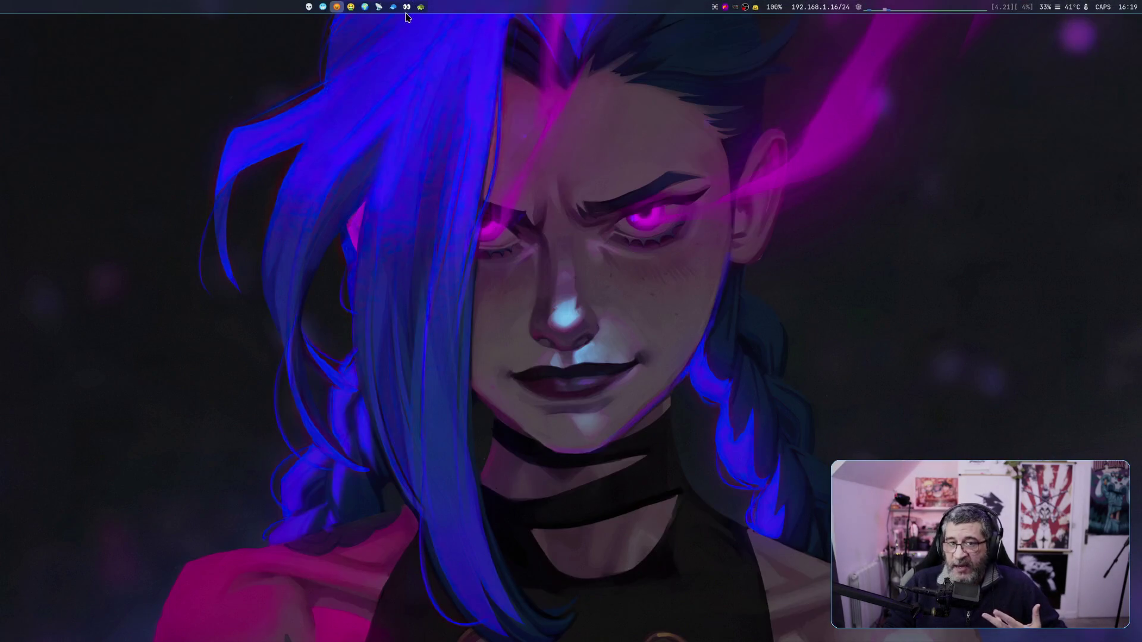
click(309, 7)
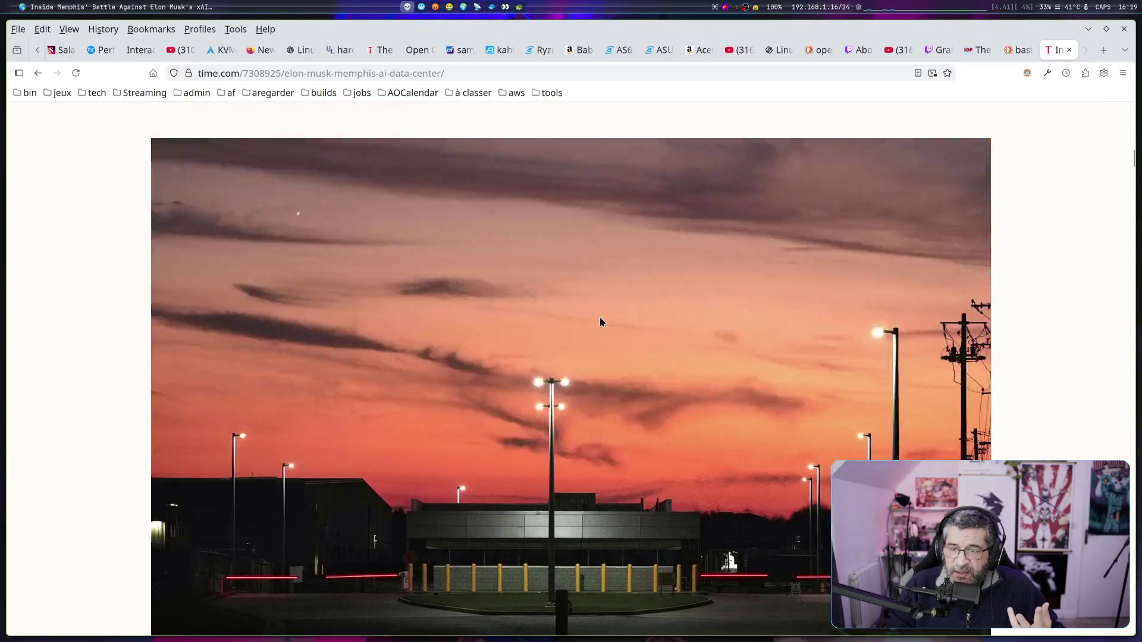
scroll(599, 323, up, 15)
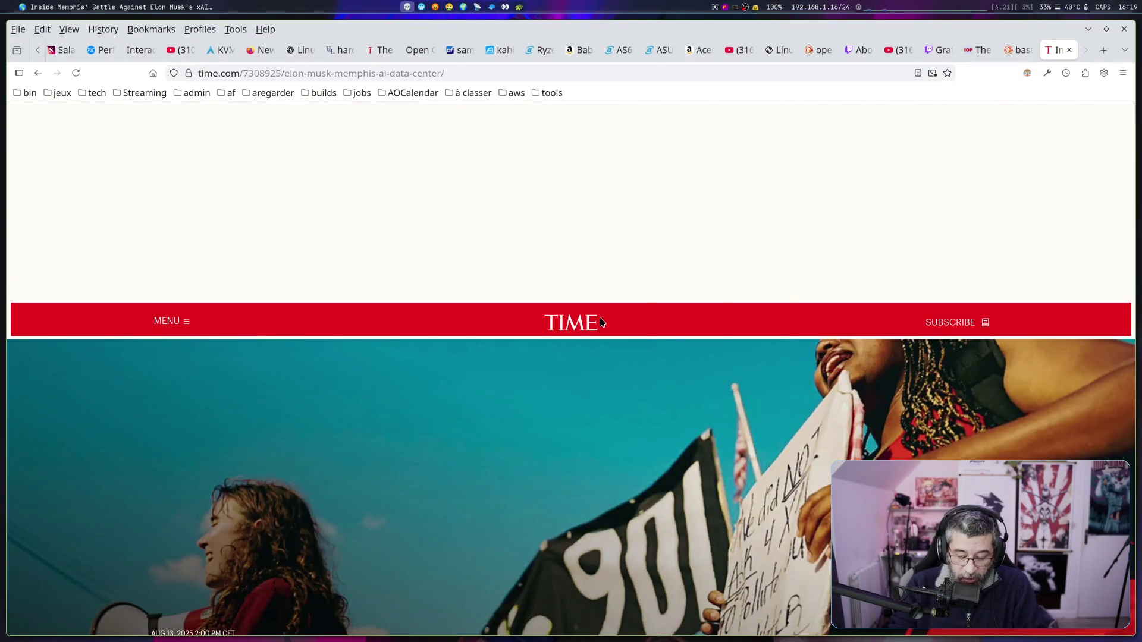
Focus the qpwgraph window by filtering the window switcher with 'qp', then reopen the window list
key(alt+Tab)
text(qp)
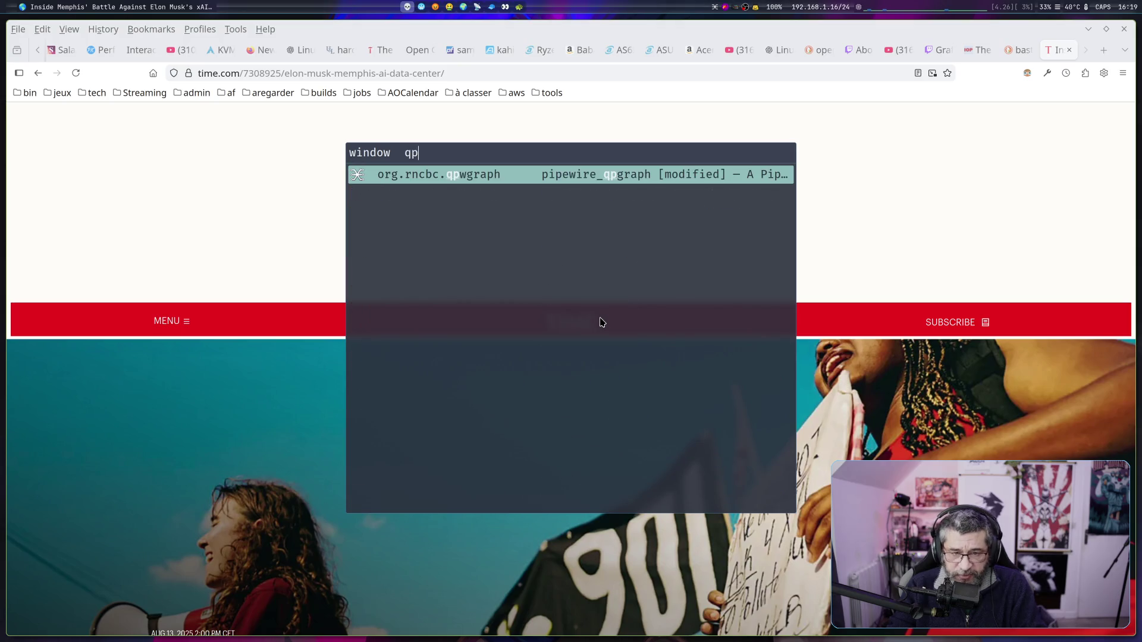
key(Return)
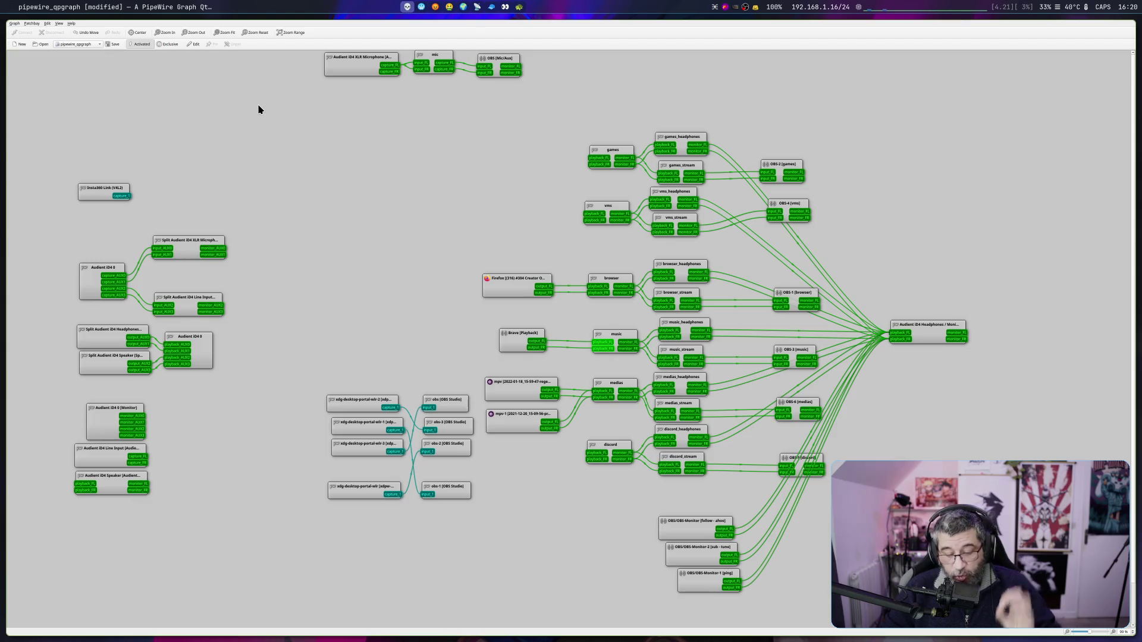
key(super+Tab)
text(qpw)
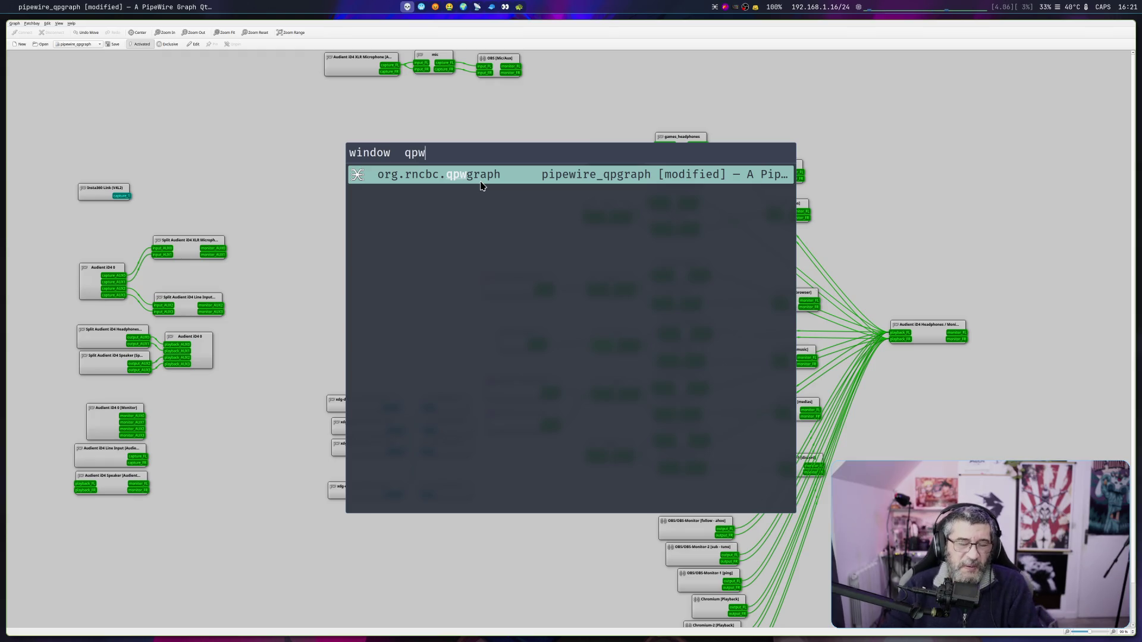
key(BackSpace)
key(BackSpace)
key(BackSpace)
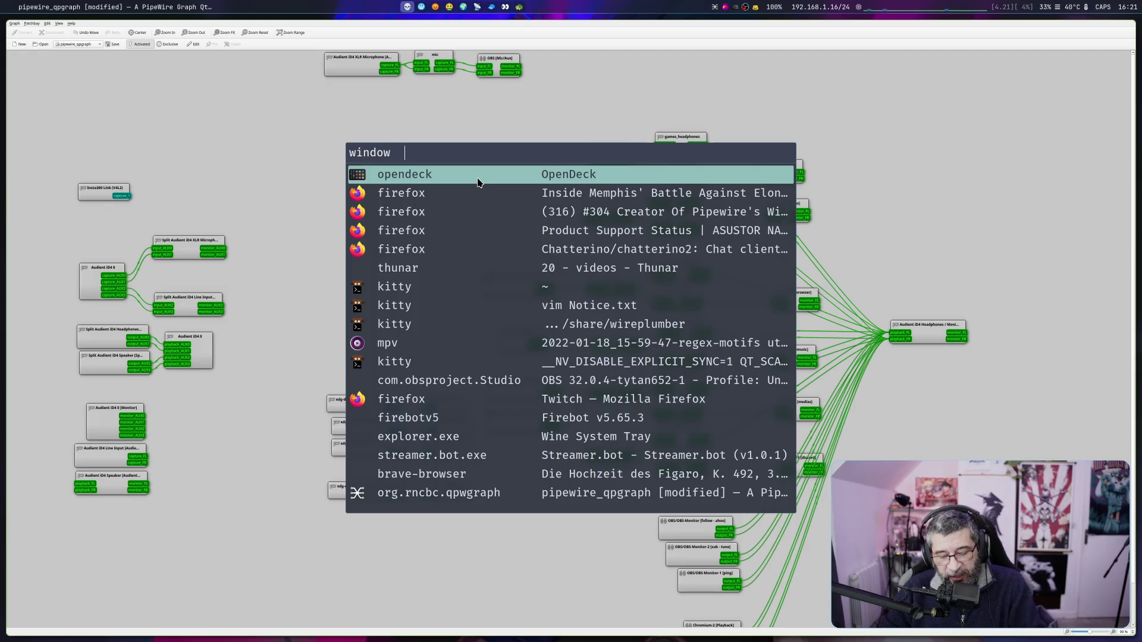
key(Escape)
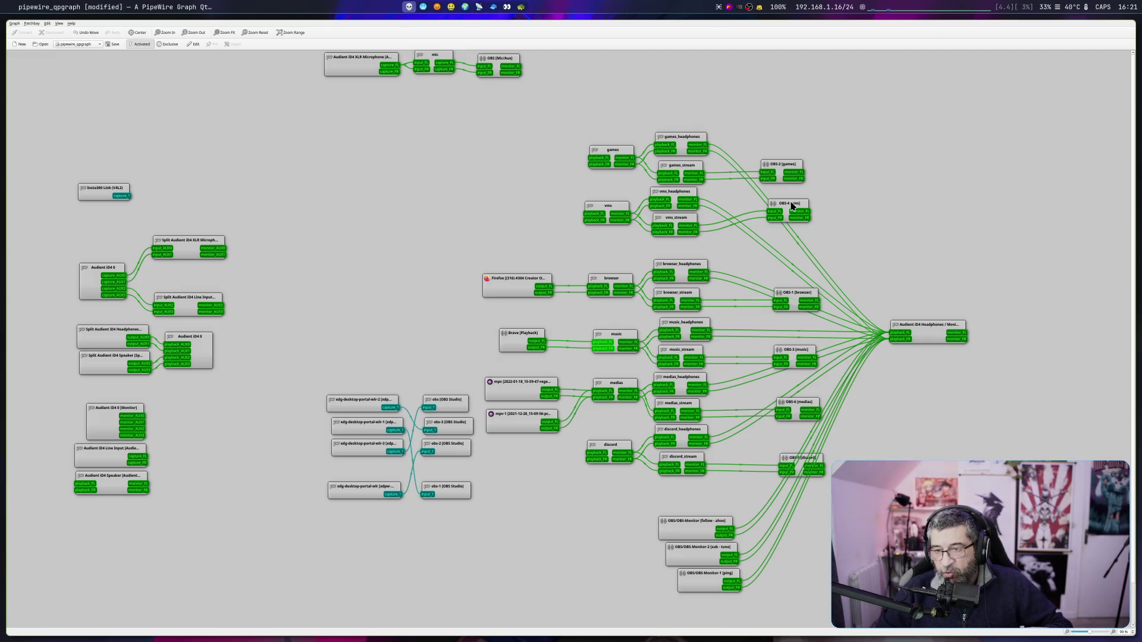
Lower the OBS-4 vms node, then inspect the Audient headphones port and xdg-desktop-portal-wlr nodes
drag(790, 203, 790, 218)
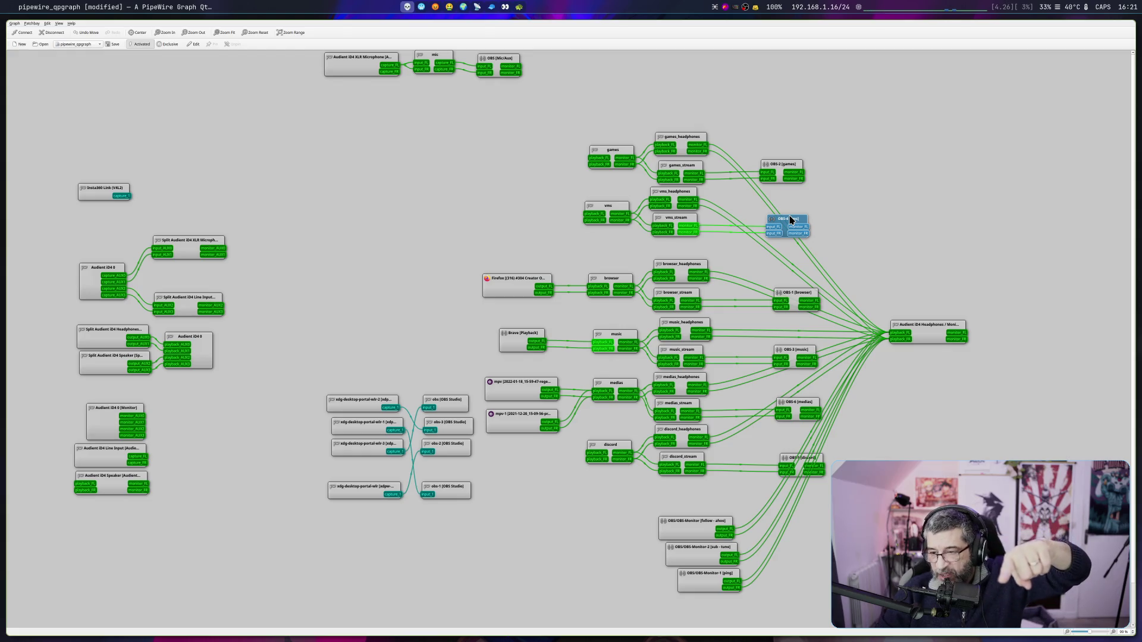
click(911, 332)
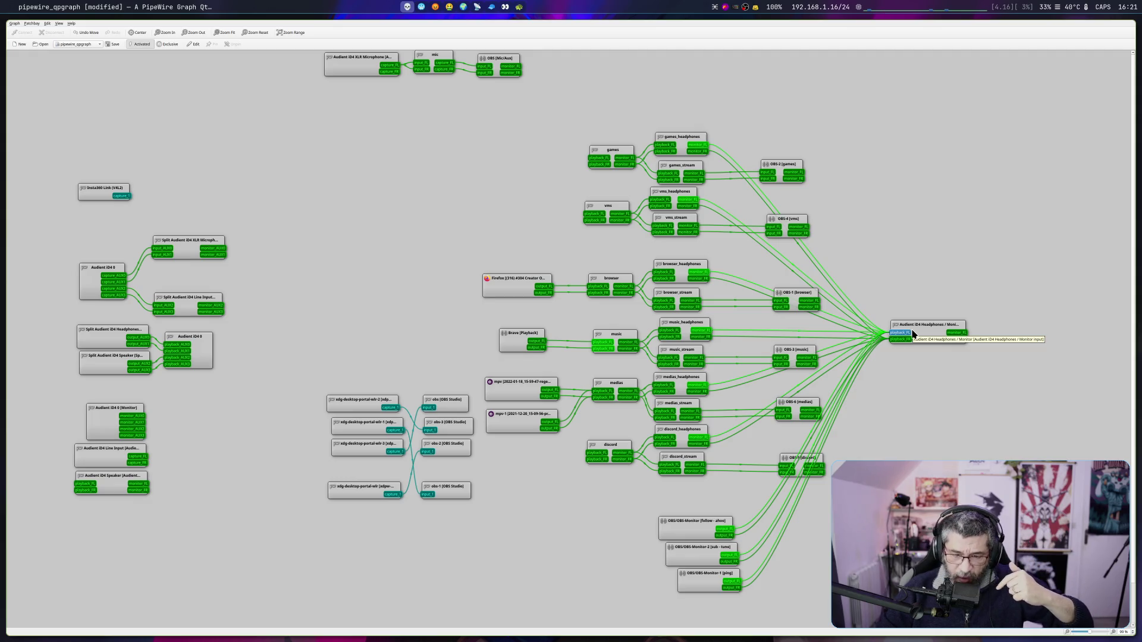
click(342, 402)
click(355, 429)
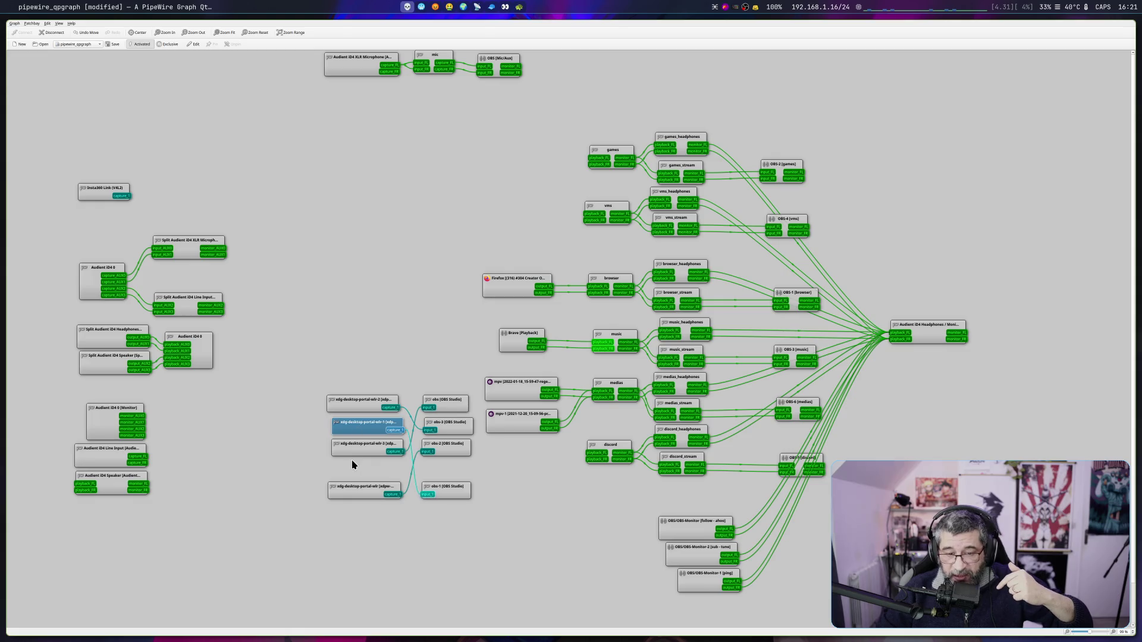
click(356, 449)
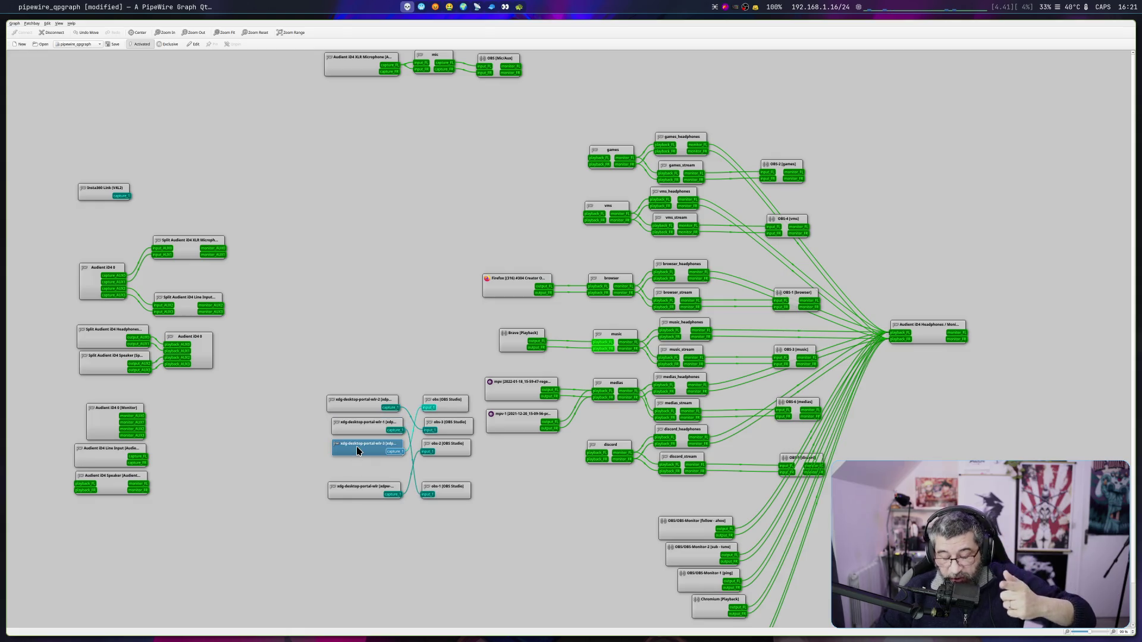
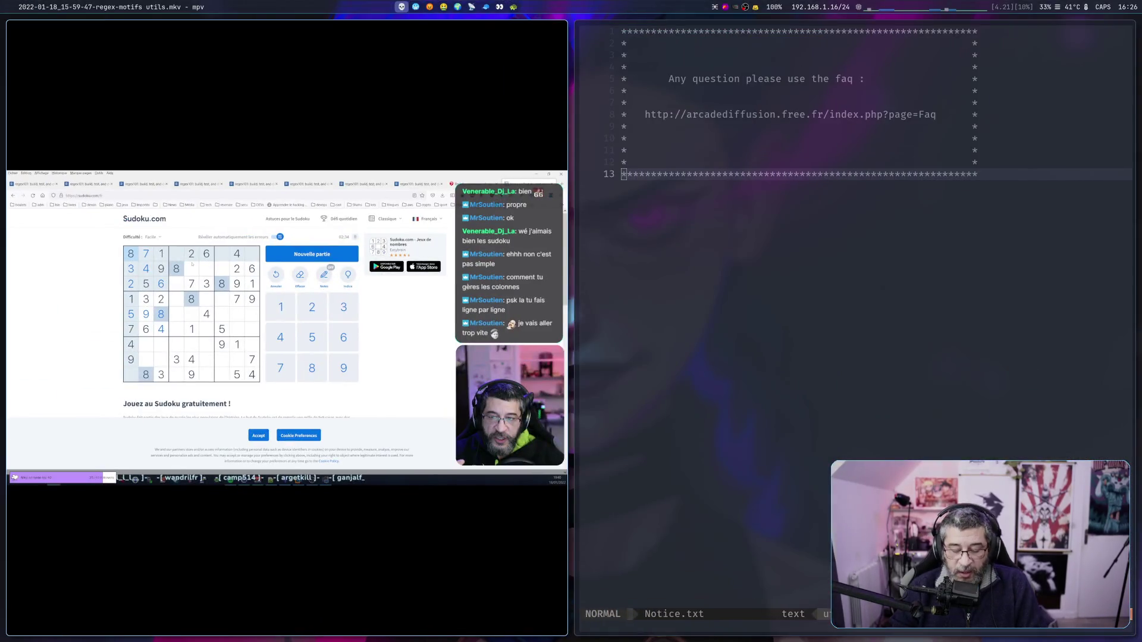
Bring up the grid of all open windows and pick one to fill the screen
key(super+o)
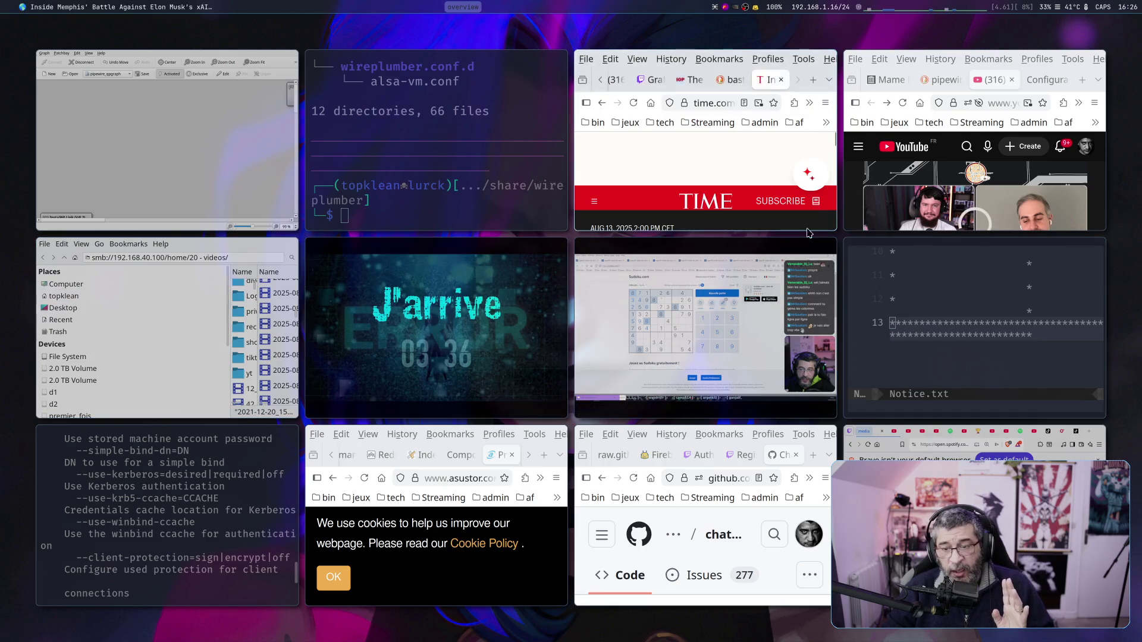
click(485, 304)
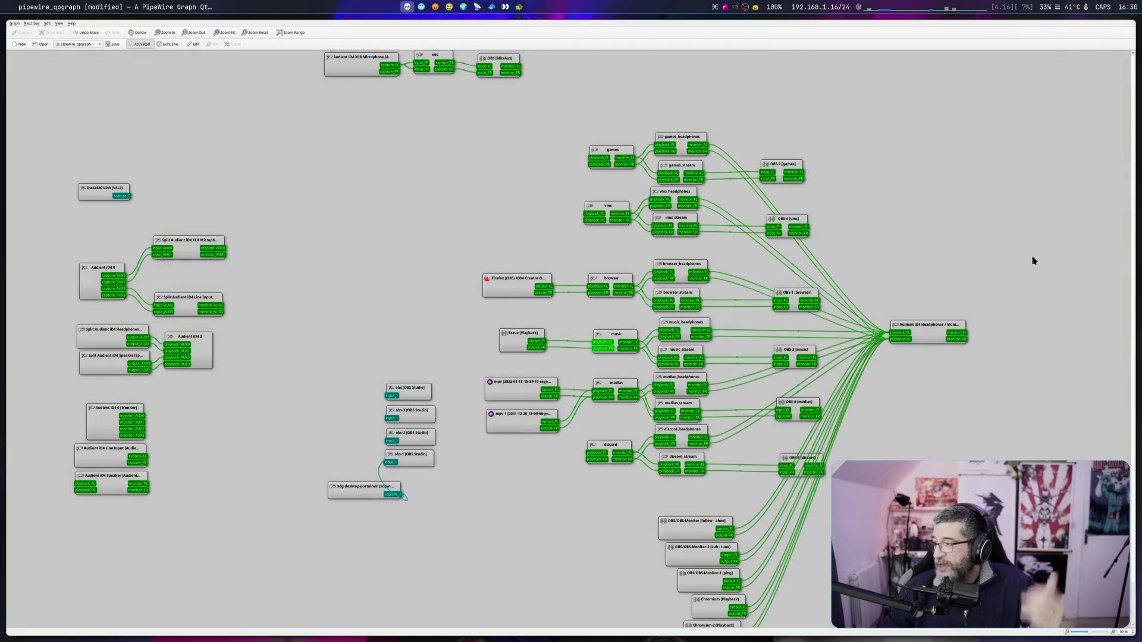
Drag the xdg-desktop-portal node up and left beside the obs nodes, keeping its obs-1 link
drag(359, 487, 291, 455)
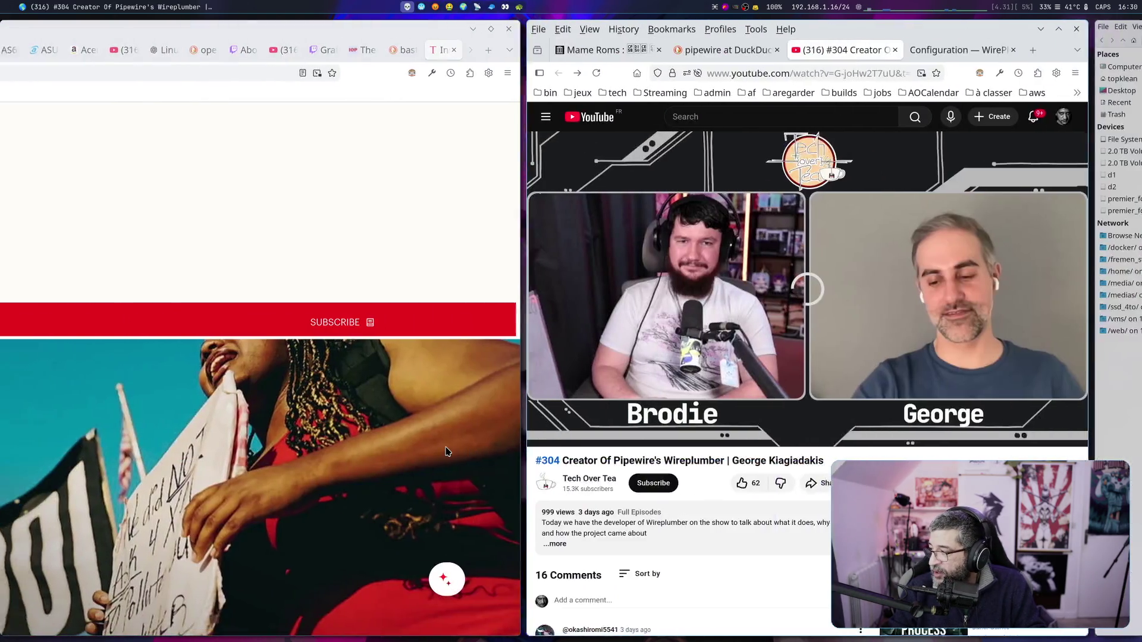
Open the 2021-12-20_15-09-56-premier live-regex.mkv recording in mpv from the file manager
key(Return)
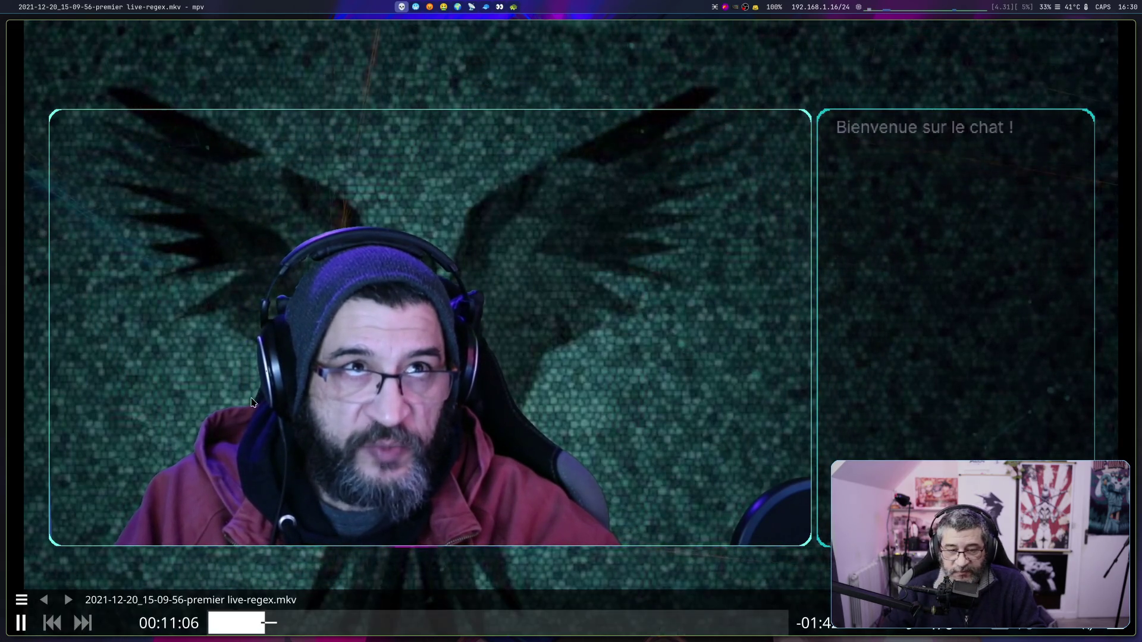
Jump to about 00:19 in the live-regex recording and pause it
scroll(313, 640, down, 5)
click(307, 623)
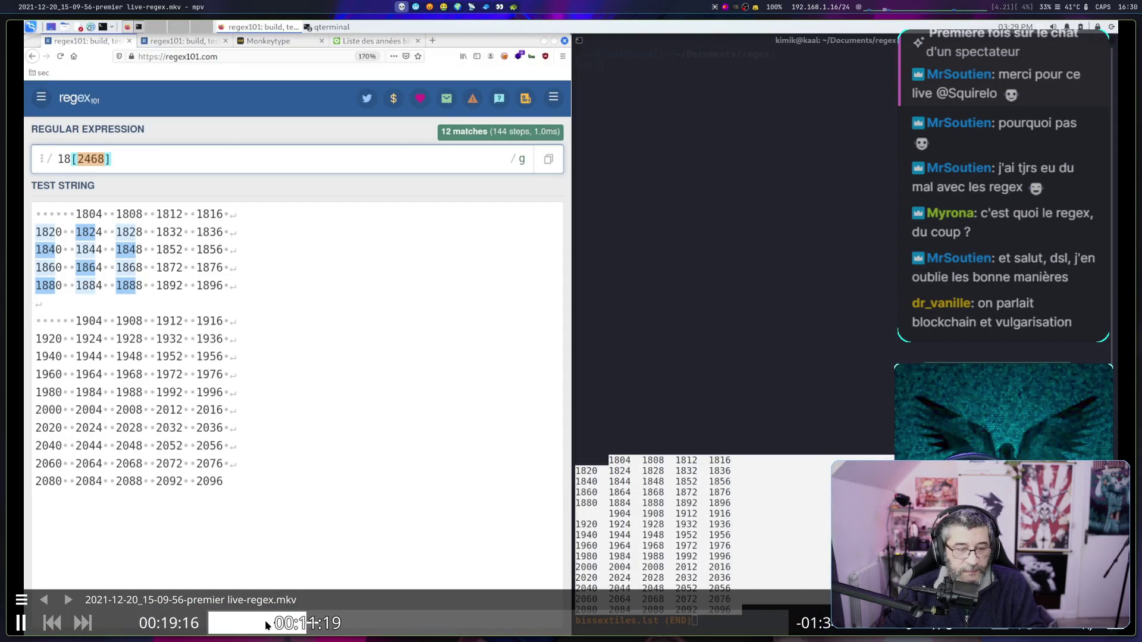
click(22, 623)
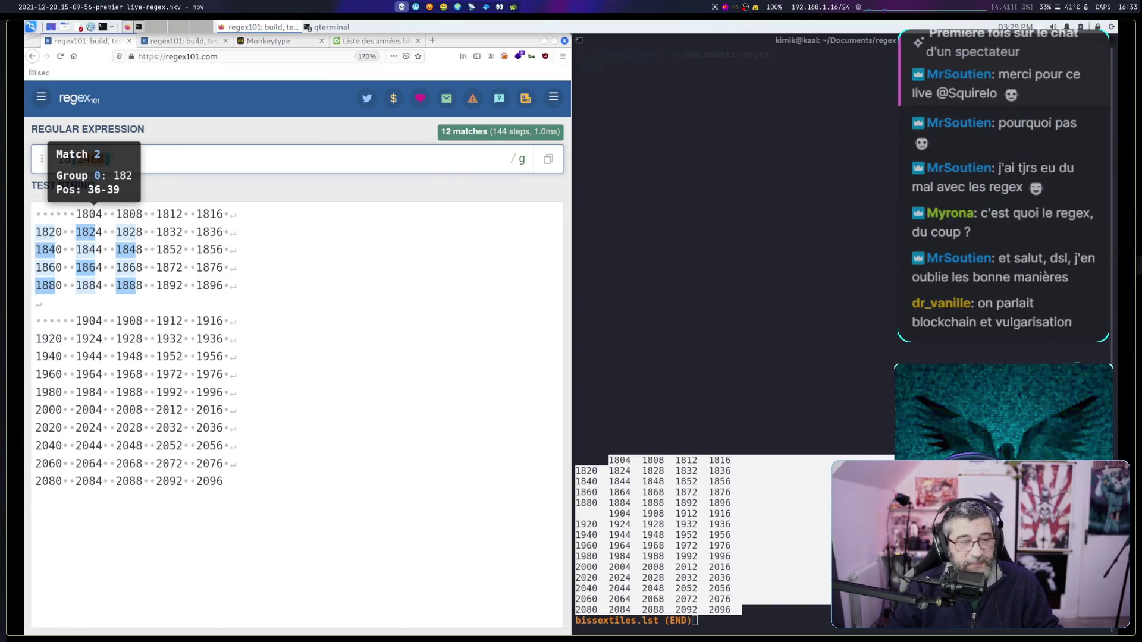
Raise mpv's playback volume from 50% to 52% and skip far ahead in the recording
mouse_move(765, 296)
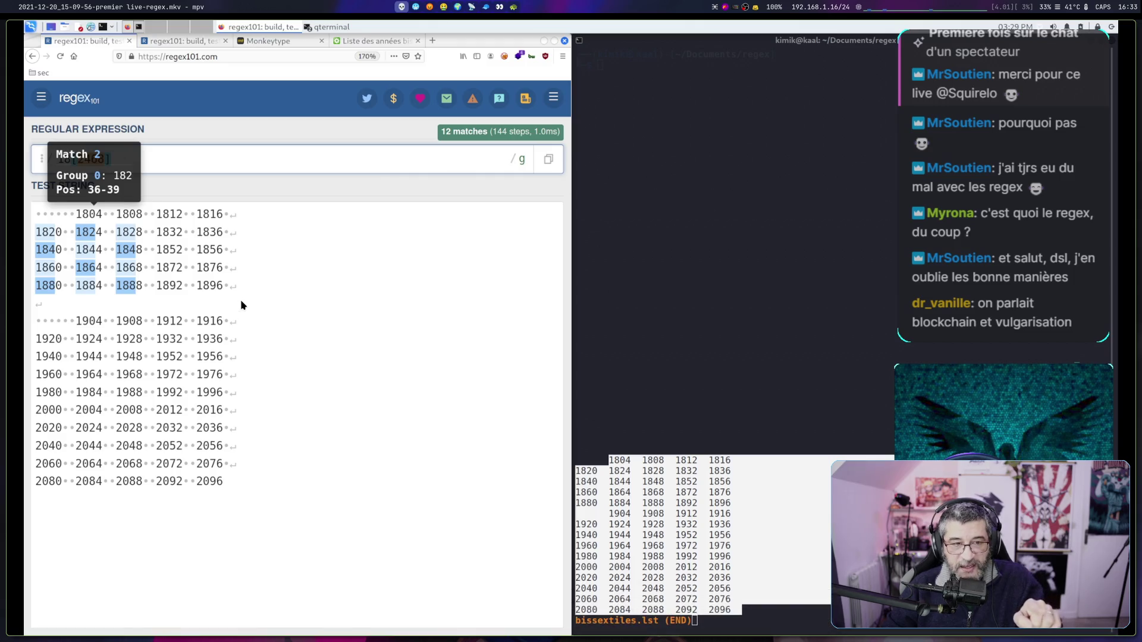
mouse_move(276, 309)
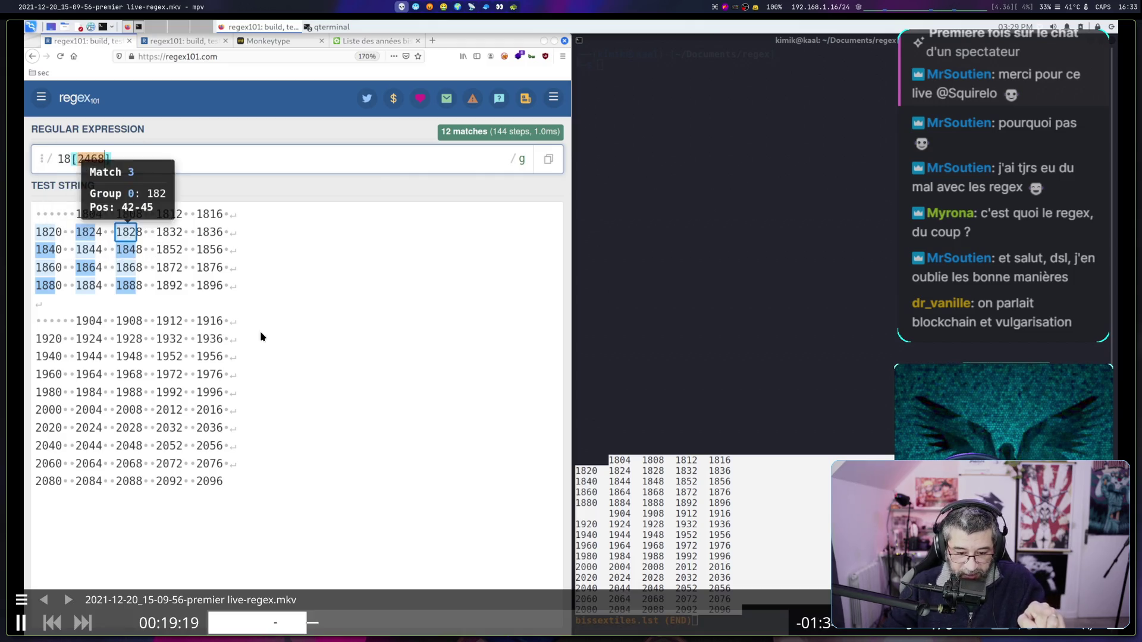
key(9)
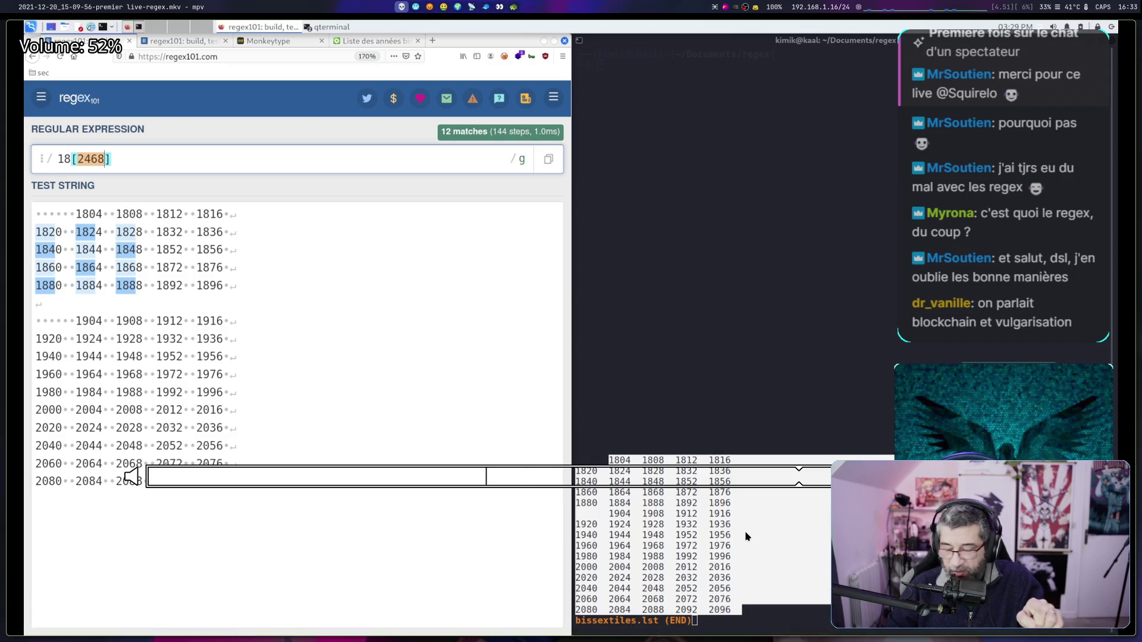
key(0)
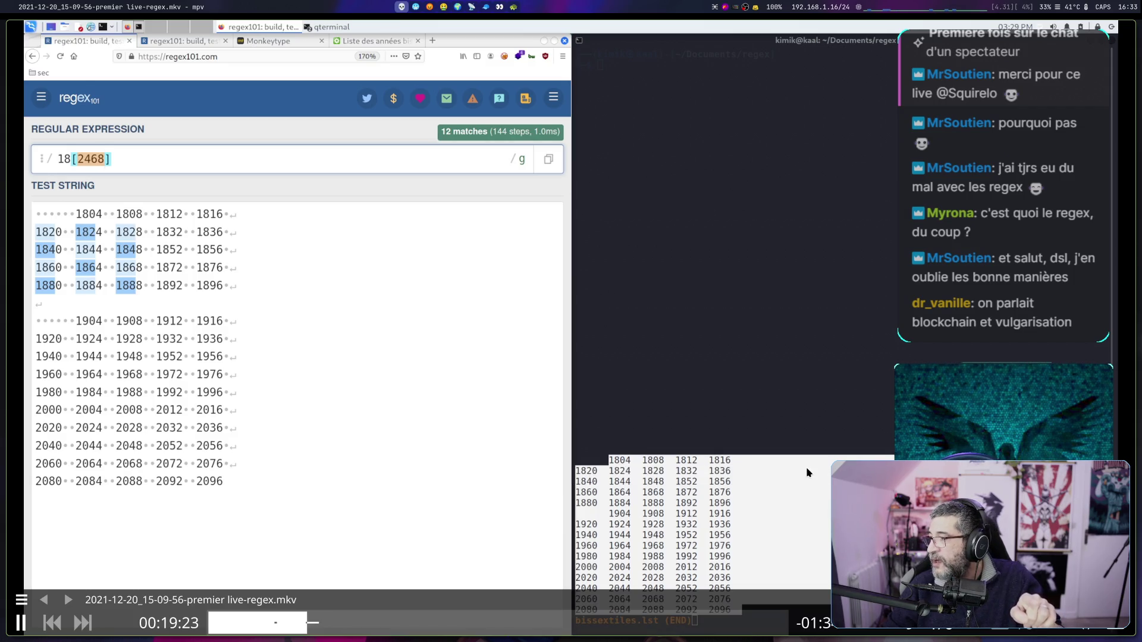
click(433, 621)
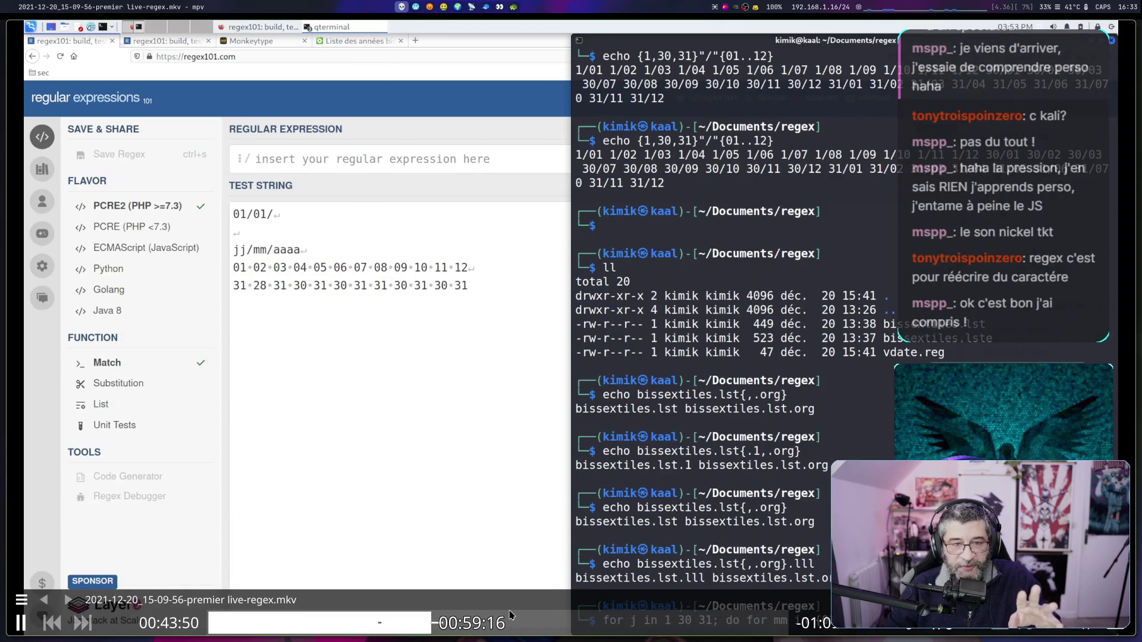
Seek ahead through the live-regex recording past the date tests to the lookahead regex at 01:42:46
click(452, 622)
click(468, 621)
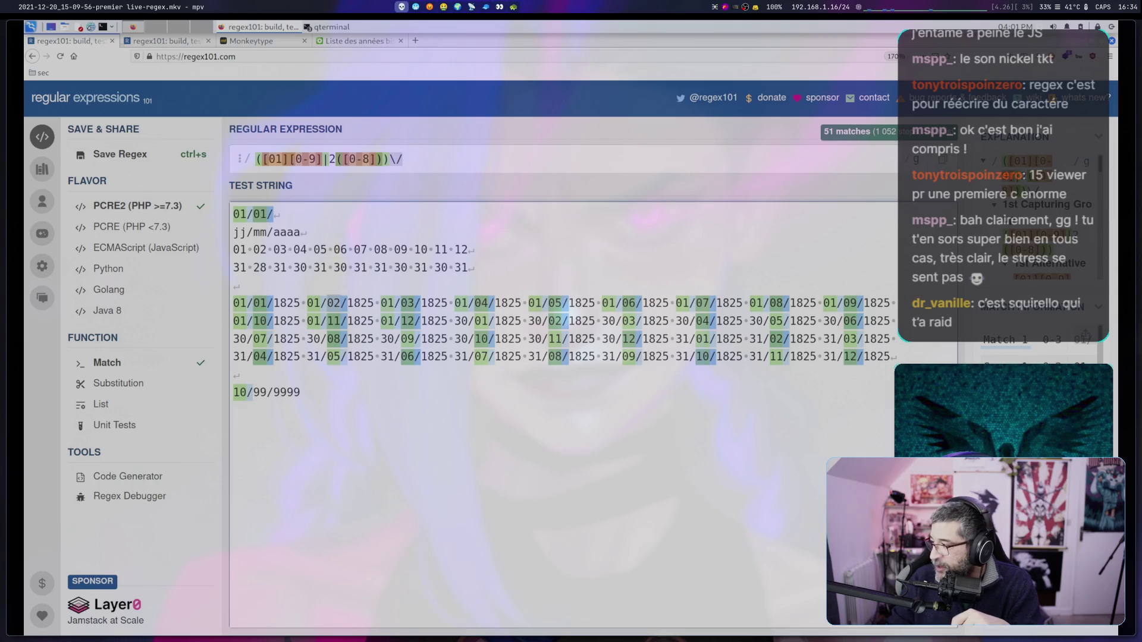
mouse_move(938, 396)
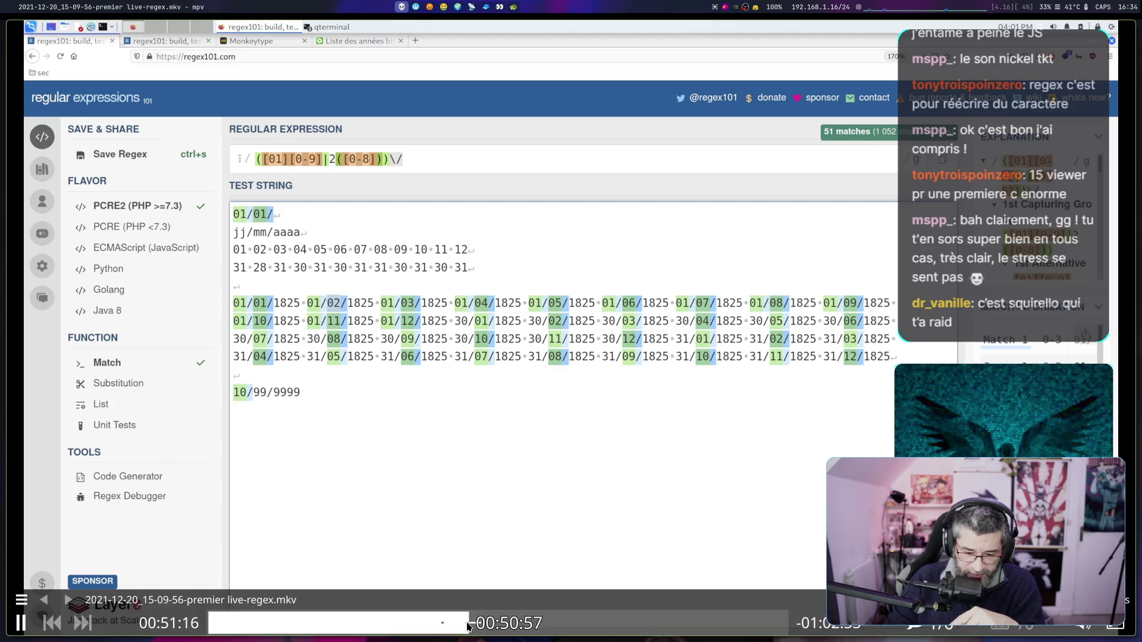
drag(467, 624, 732, 625)
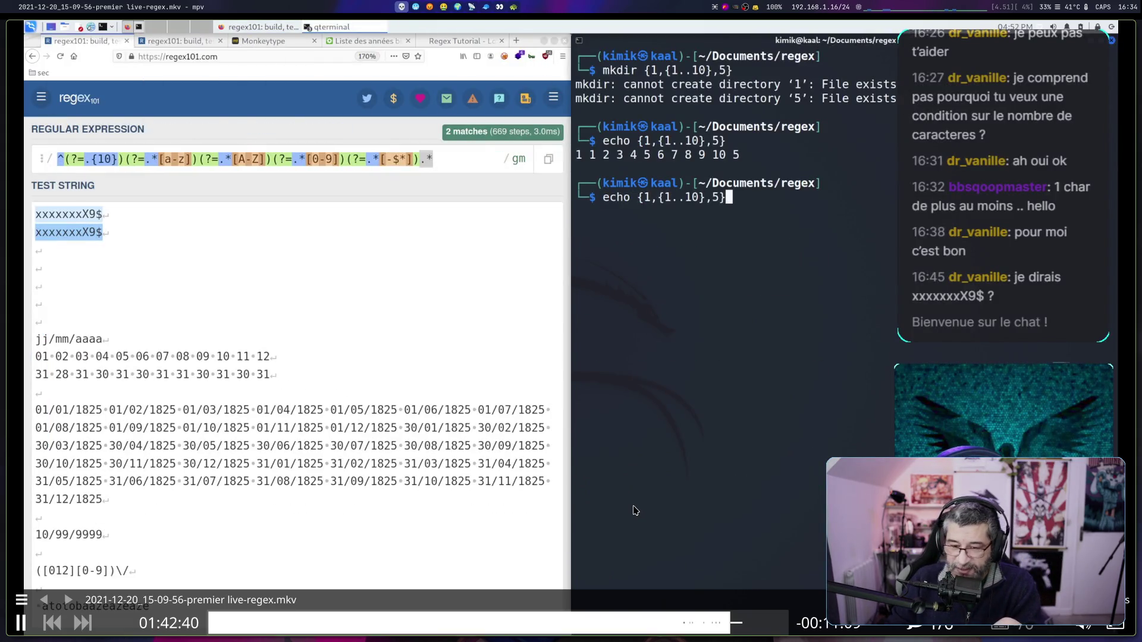
mouse_move(624, 538)
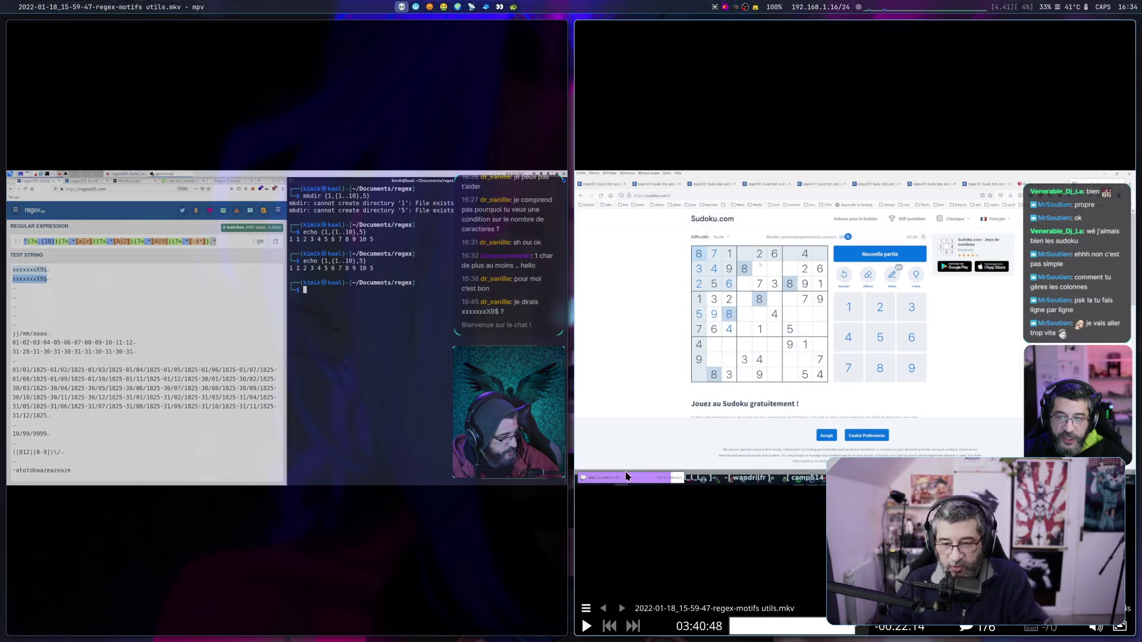
Quit the live-regex player, pause regex-motifs, and rewind to the Google 'sudoku' search at 03:38:55
key(q)
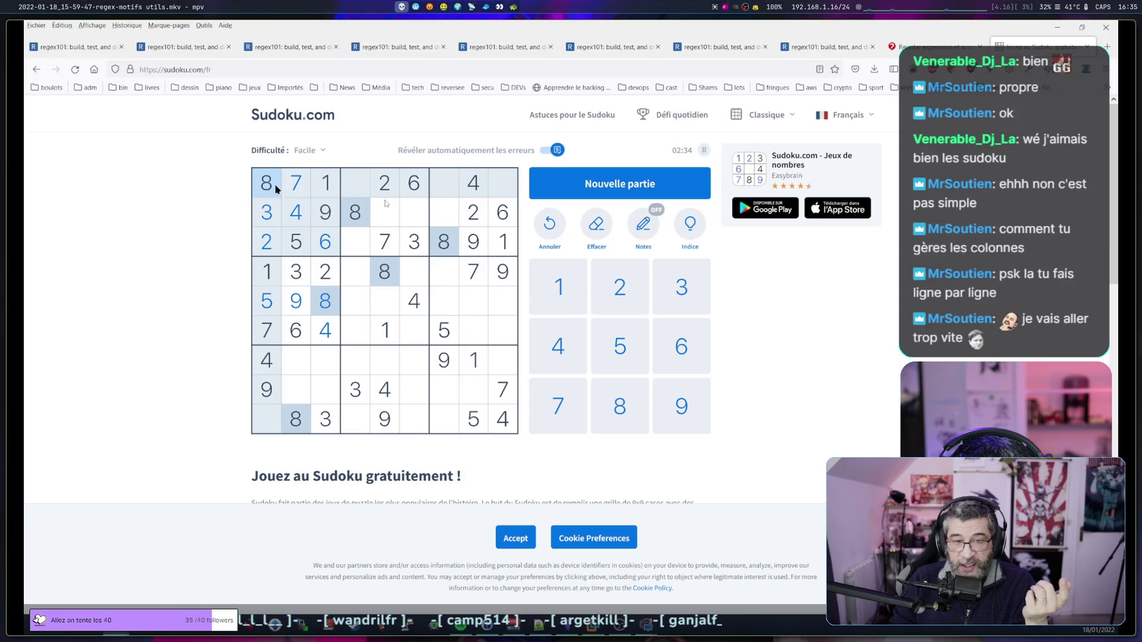
key(space)
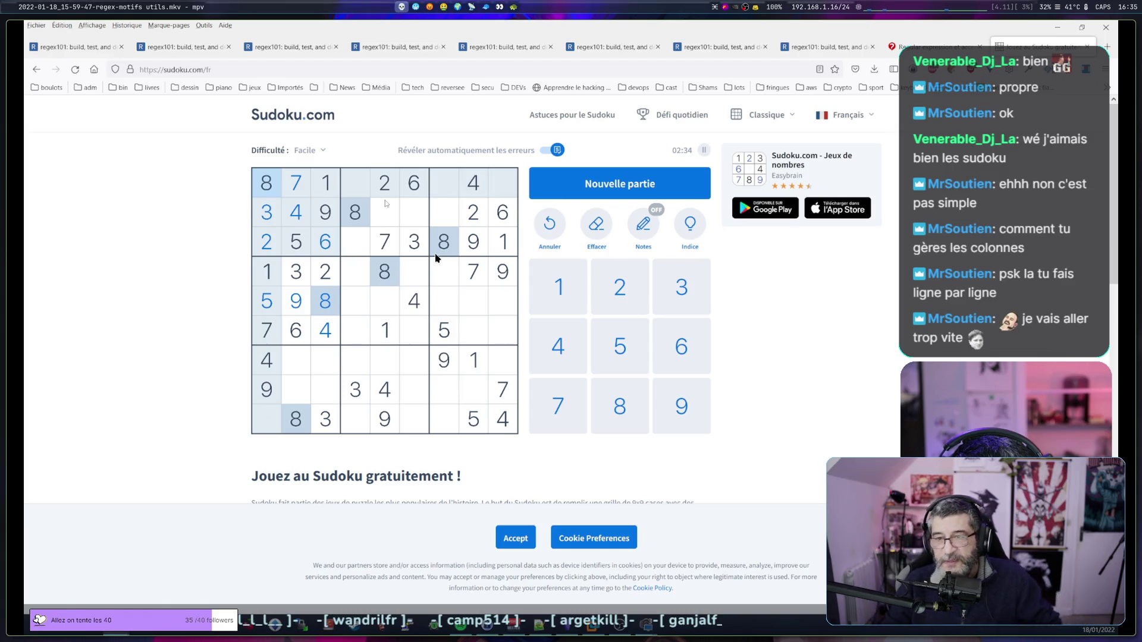
key(space)
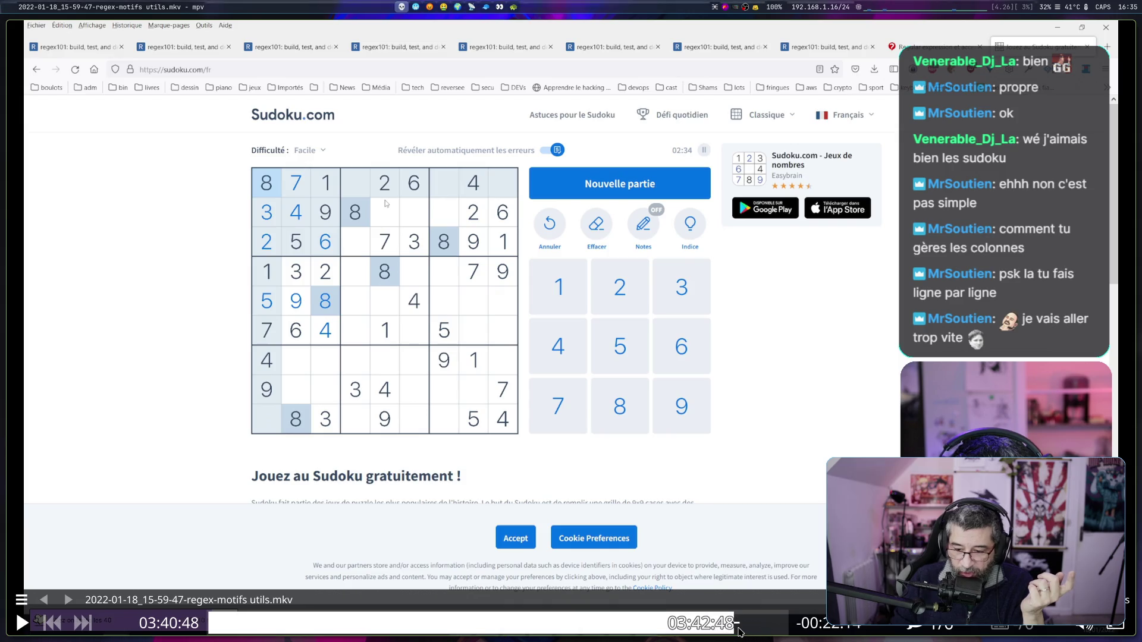
click(725, 624)
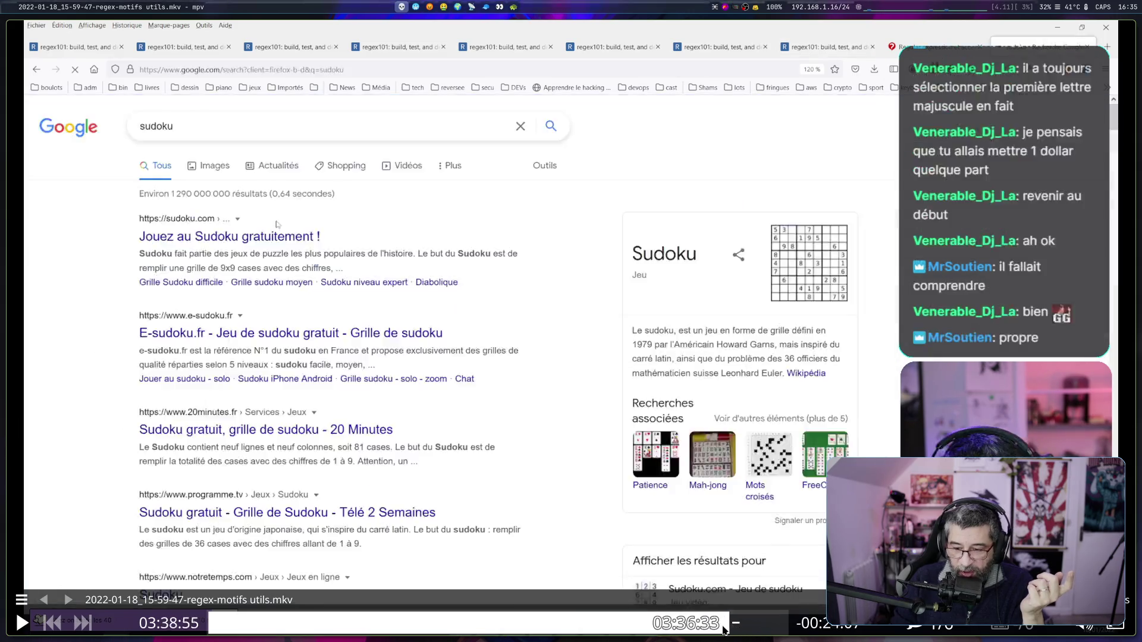
Drag the regex-motifs seek bar back toward the earlier regex101 part
mouse_move(721, 626)
mouse_down()
mouse_move(618, 630)
mouse_move(756, 627)
mouse_up()
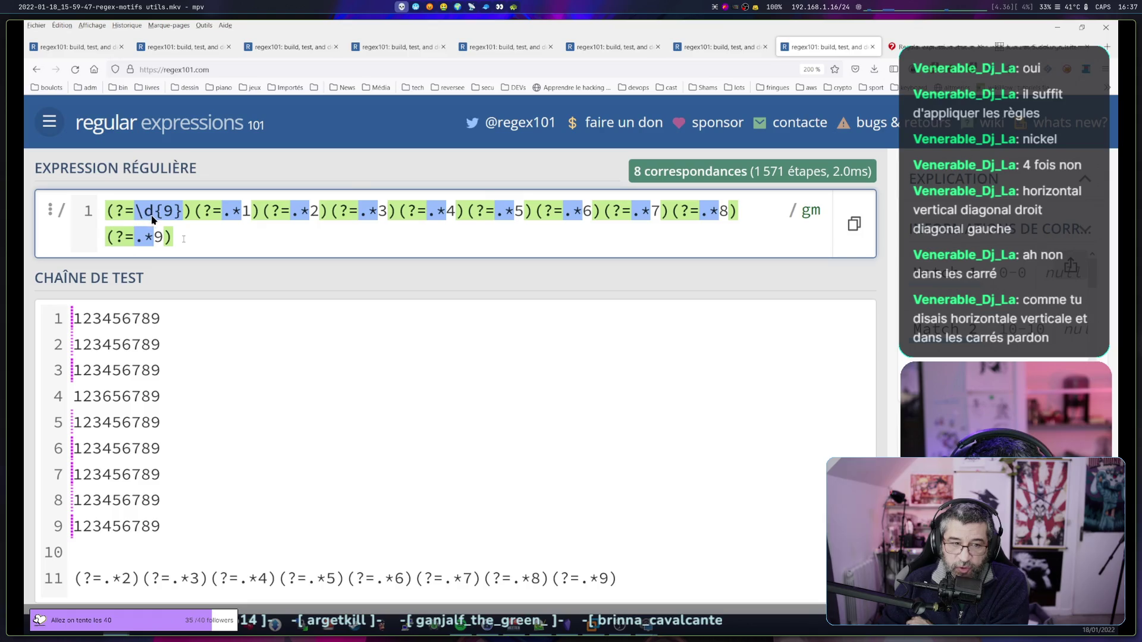
Pause the recording on the sudoku lookahead regex, quit mpv, and open a new Firefox tab
key(space)
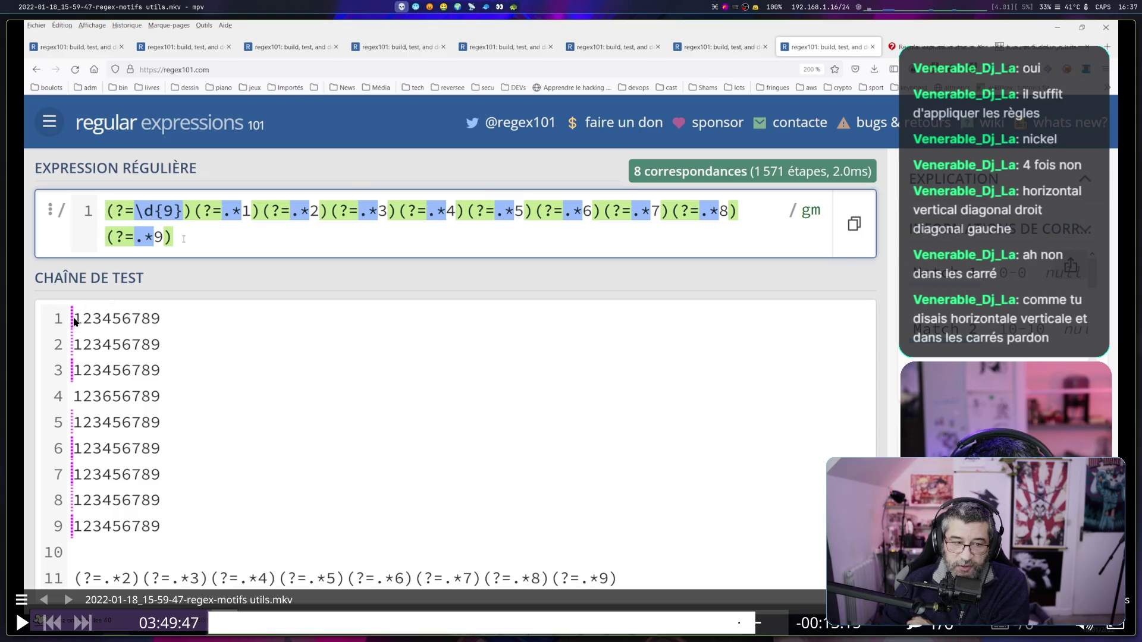
key(space)
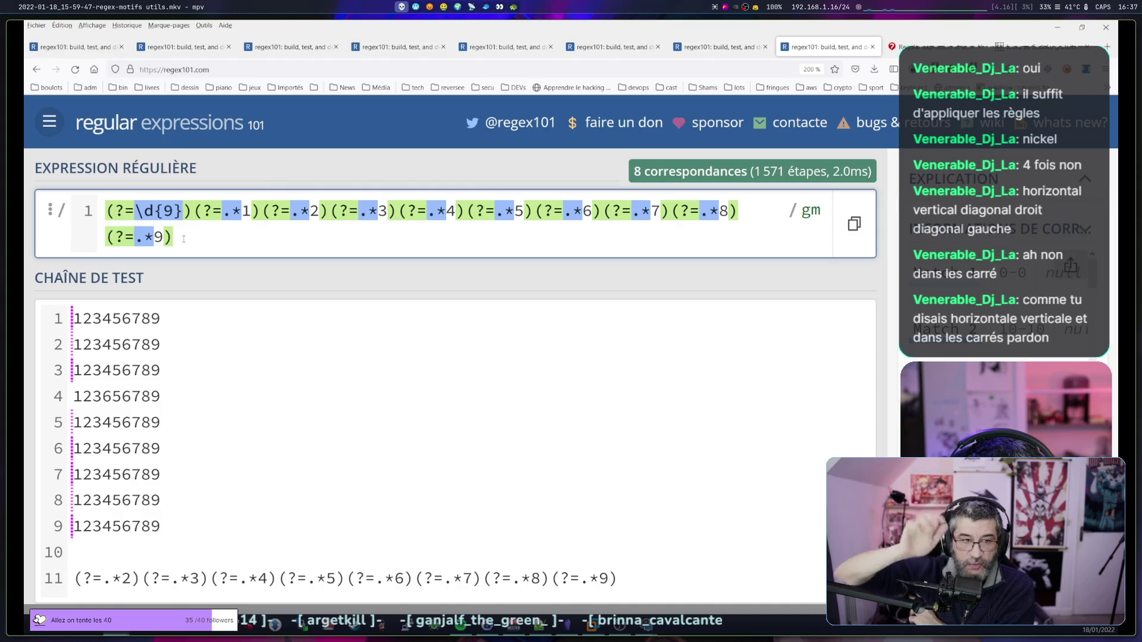
key(space)
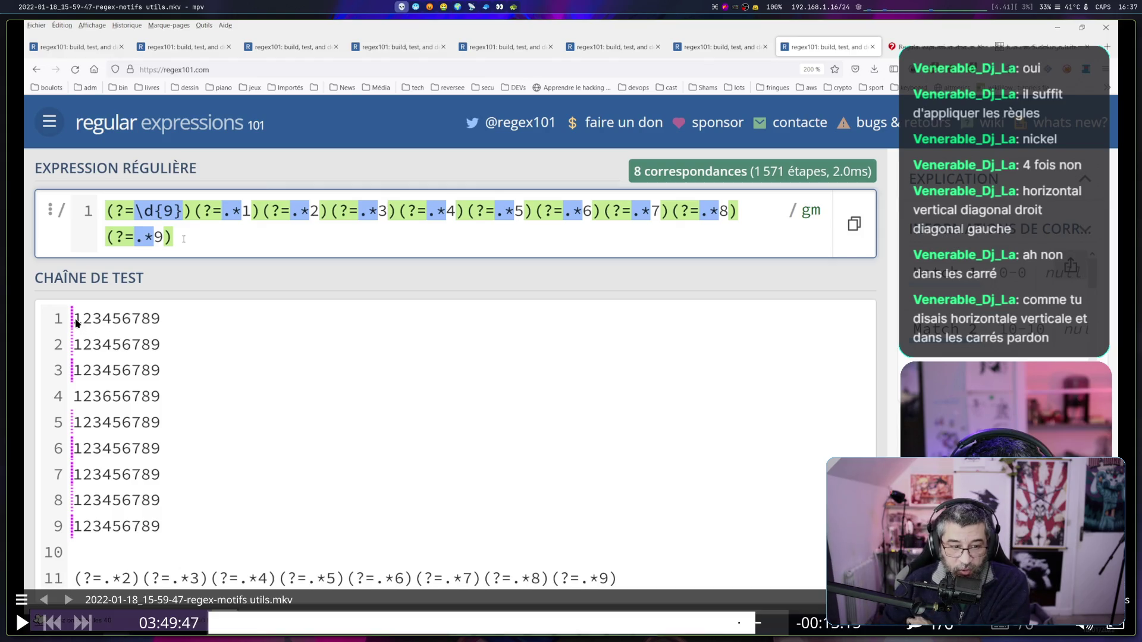
key(space)
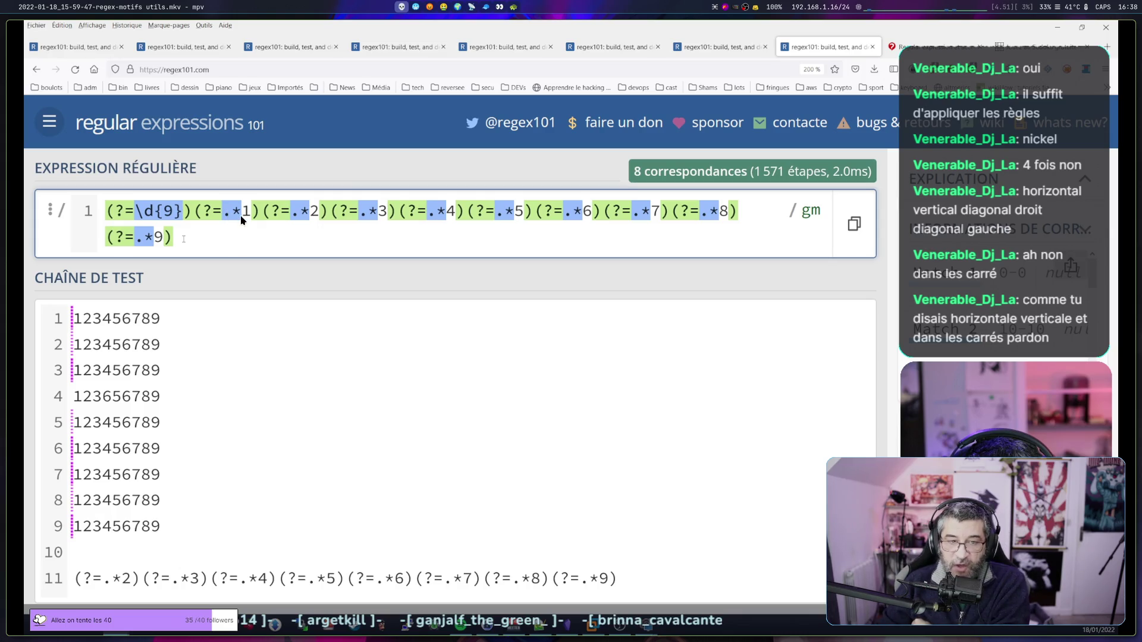
key(space)
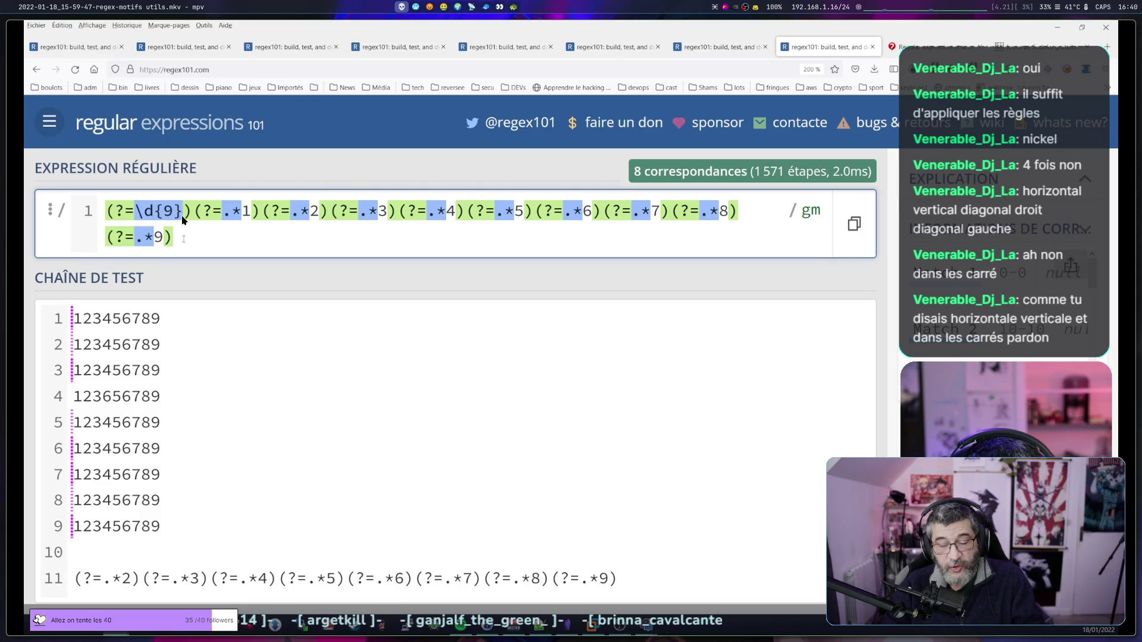
key(q)
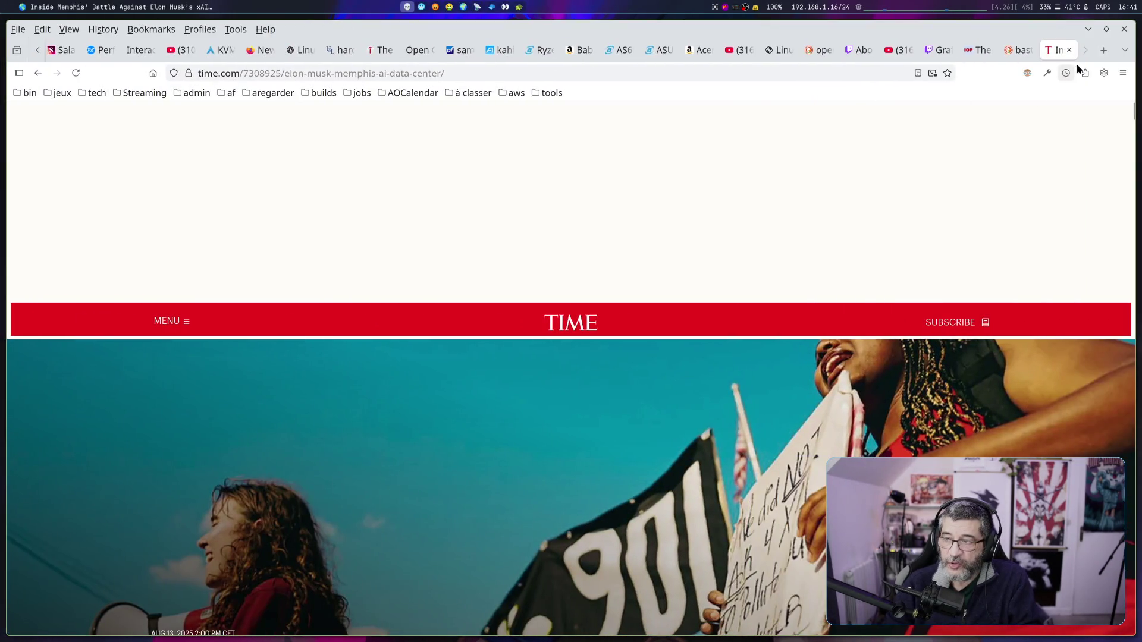
click(1104, 53)
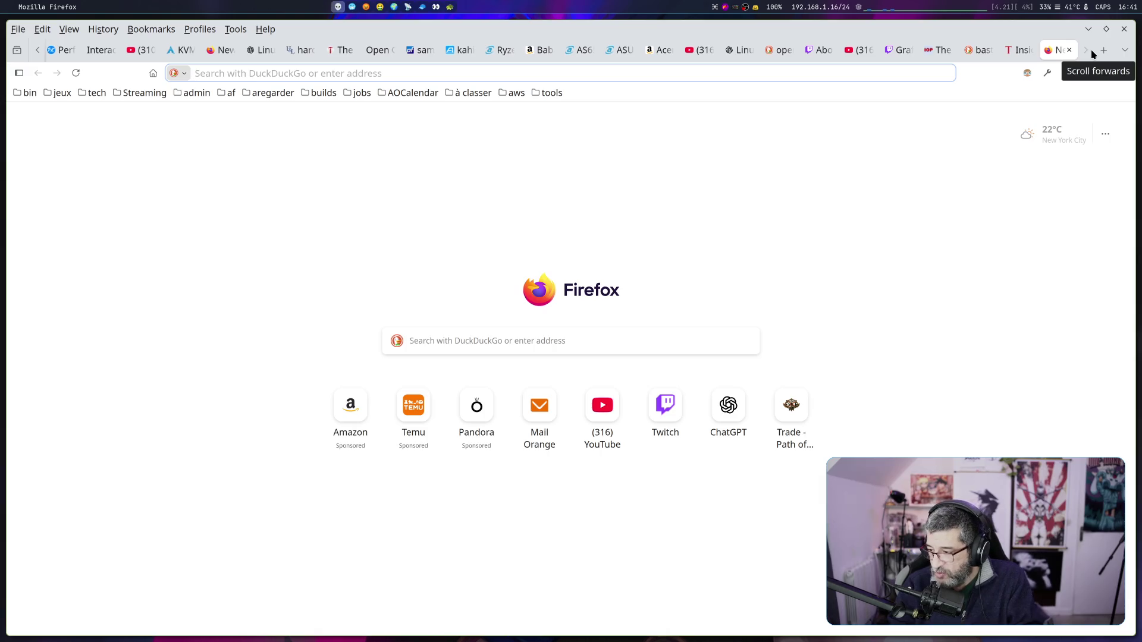
Search DuckDuckGo for 'dto', correcting the 'tdo' typo, then return to the GitHub file tab
text(tdo)
key(Return)
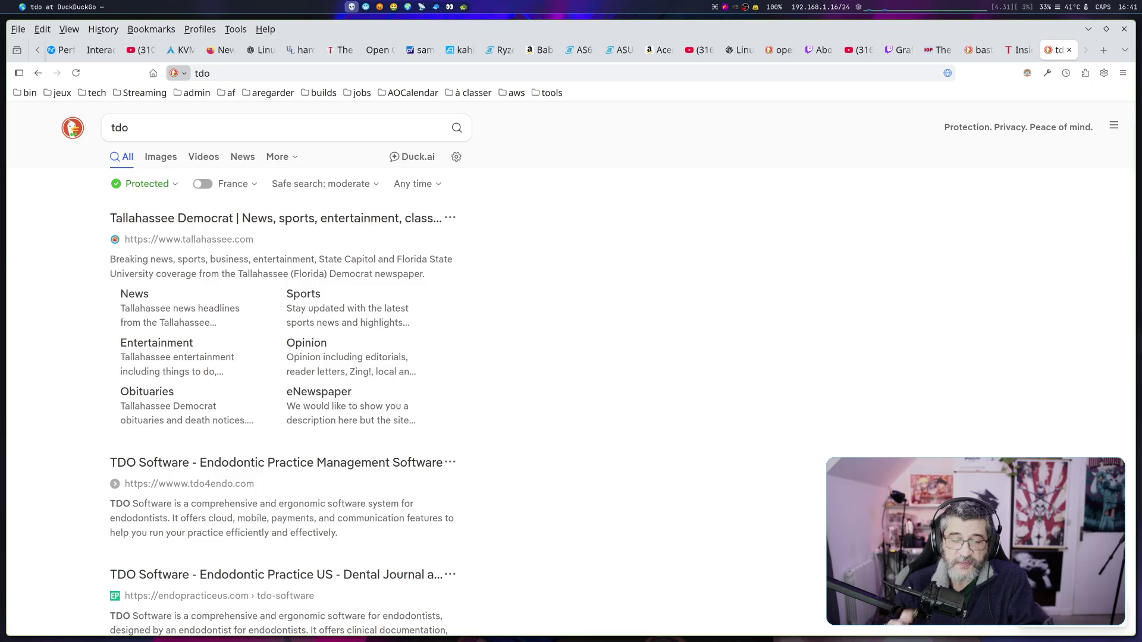
click(186, 126)
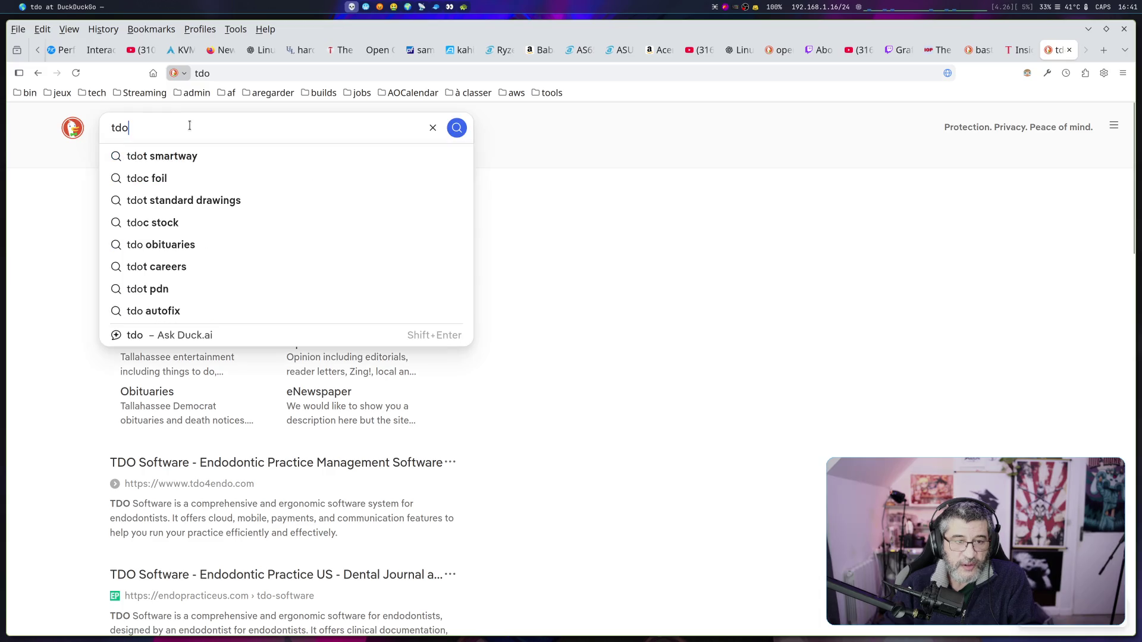
key(BackSpace)
key(BackSpace)
key(BackSpace)
text(dto)
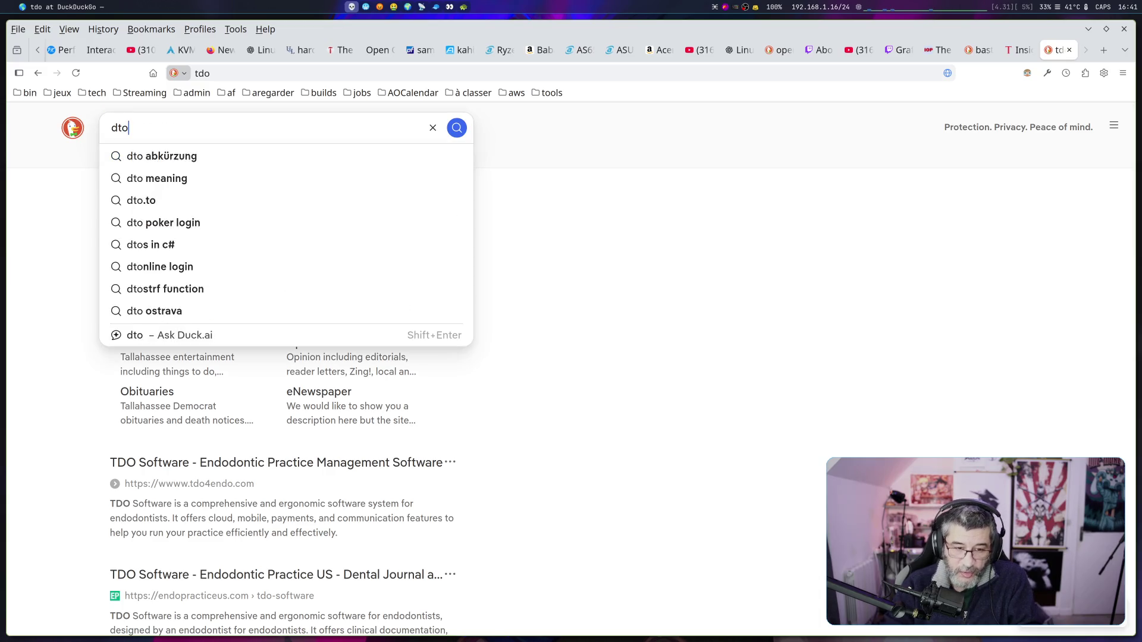
key(Return)
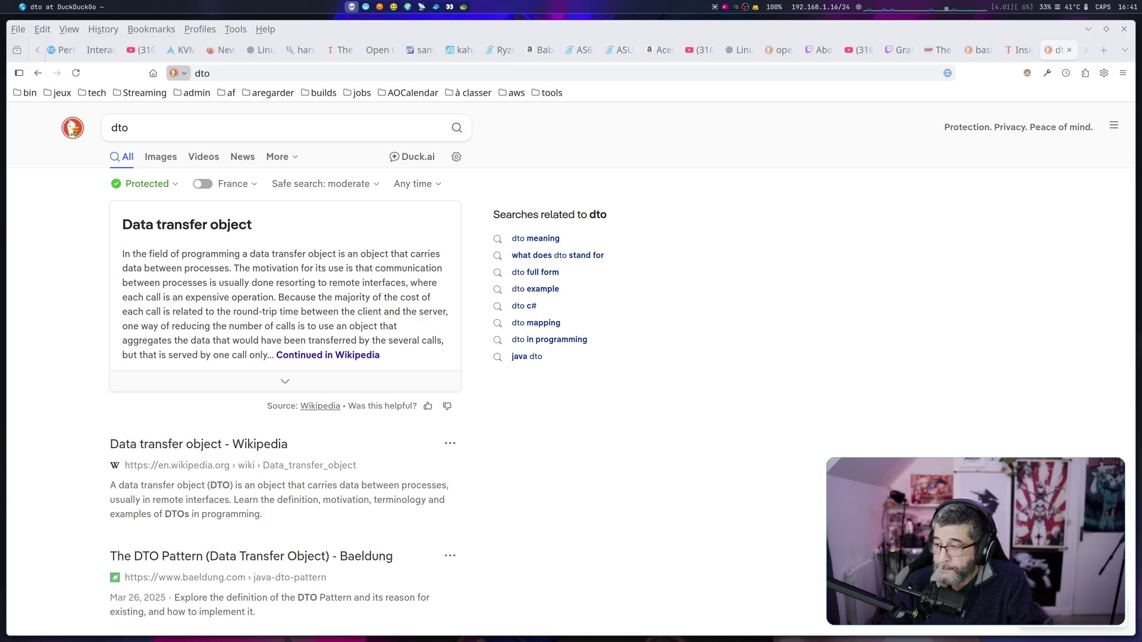
click(1082, 65)
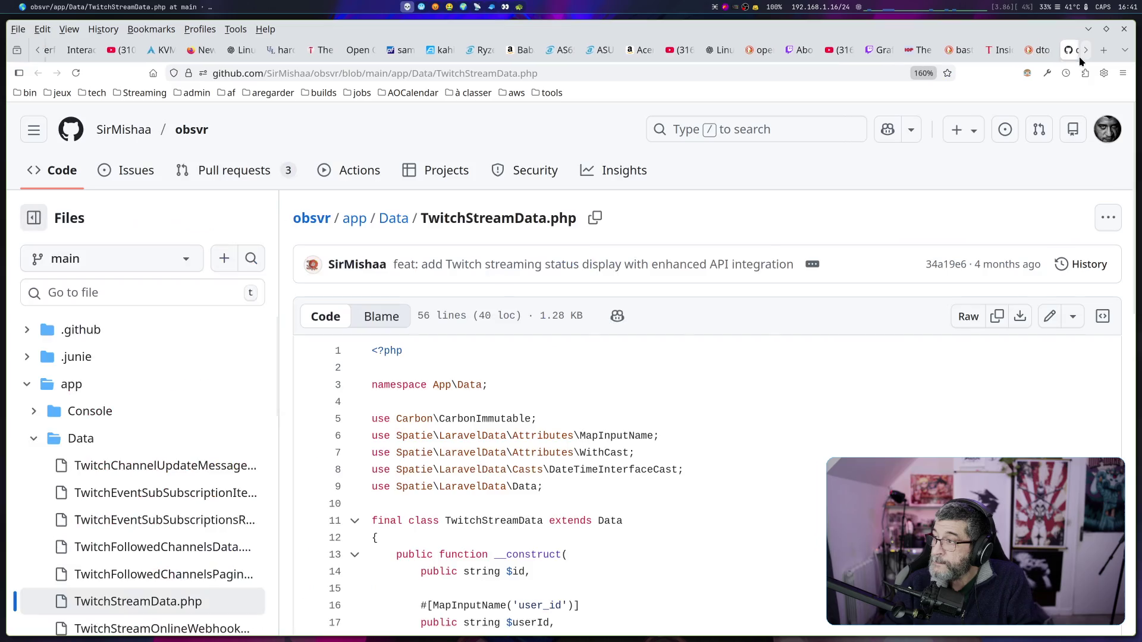
scroll(630, 371, down, 2)
scroll(630, 371, down, 3)
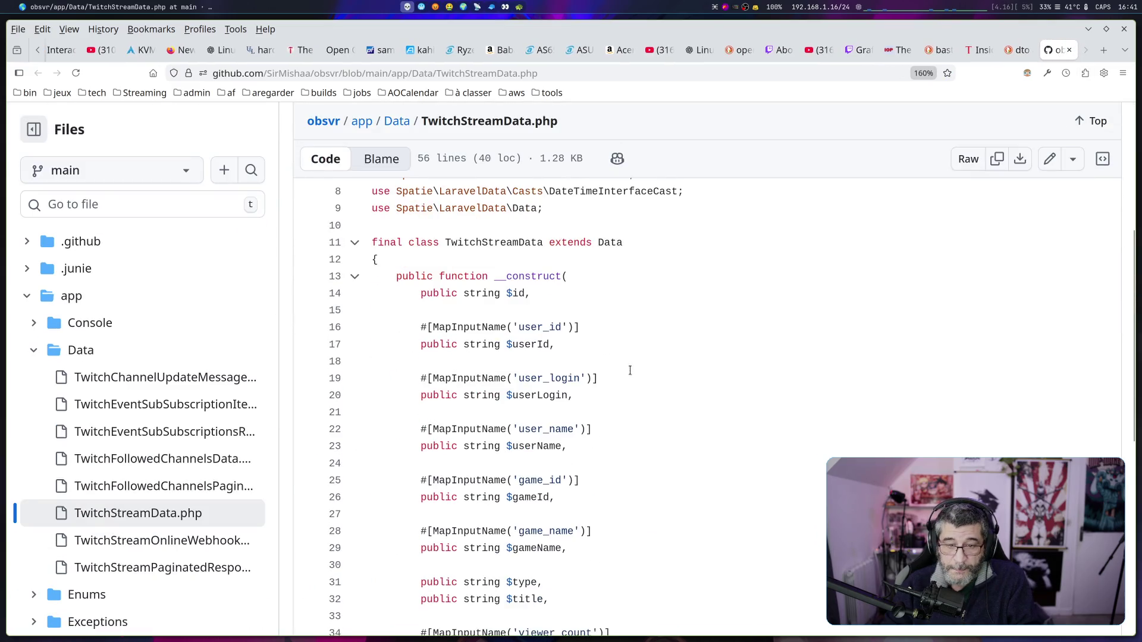
drag(463, 244, 624, 243)
click(522, 279)
click(473, 296)
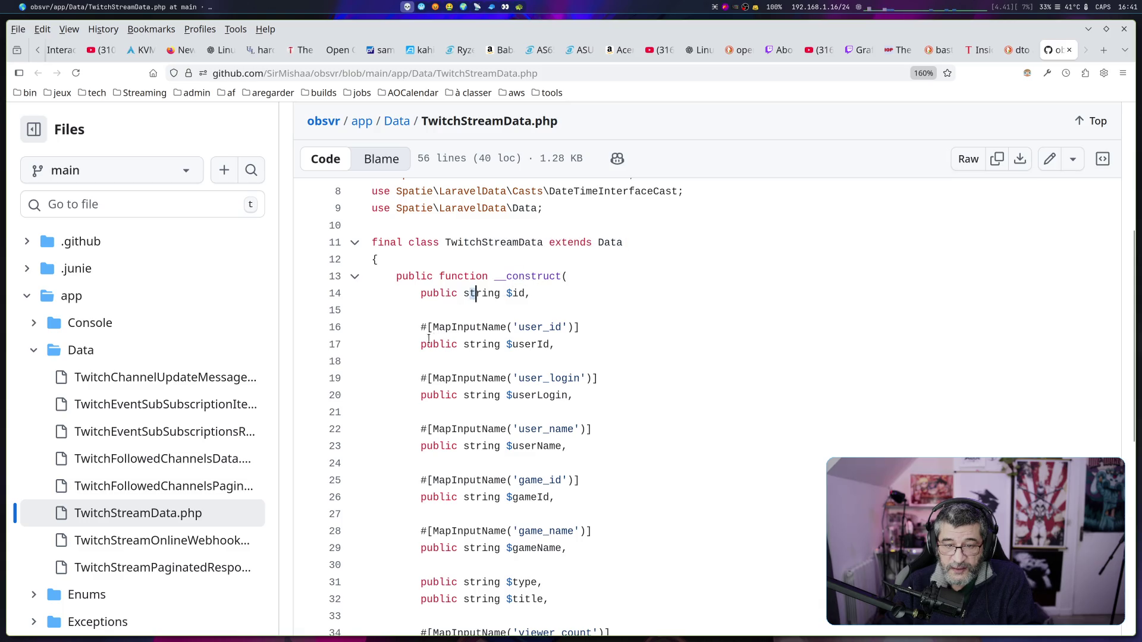
drag(428, 343, 555, 344)
scroll(493, 259, down, 3)
scroll(493, 259, up, 3)
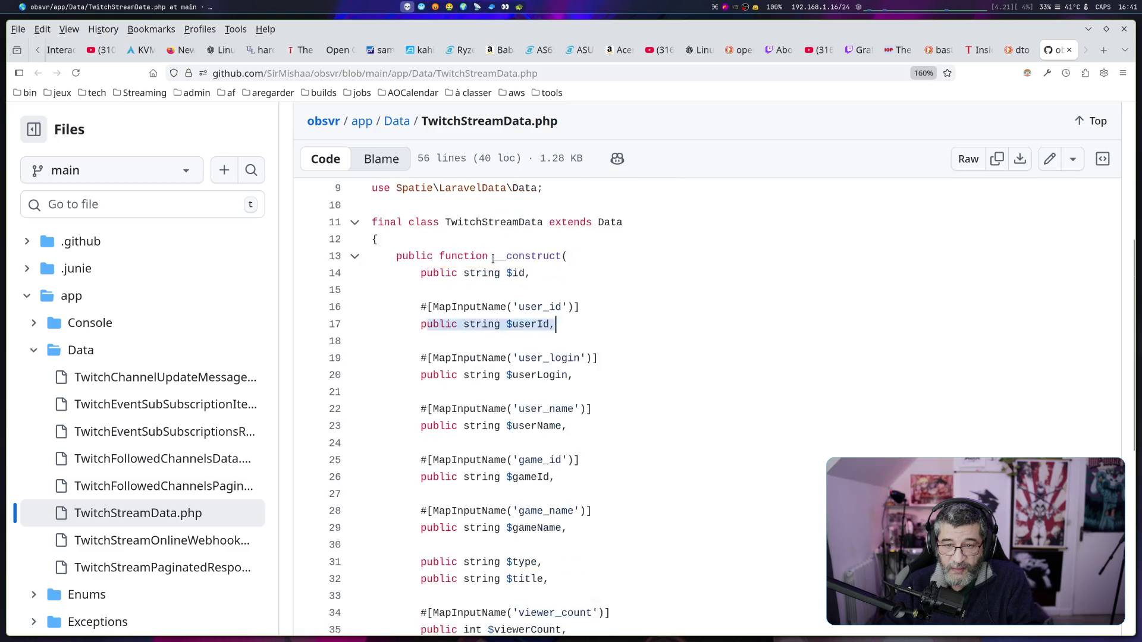
scroll(493, 259, up, 1)
drag(512, 327, 533, 327)
mouse_move(513, 379)
mouse_down()
mouse_move(555, 379)
mouse_move(562, 429)
mouse_up()
scroll(514, 334, down, 2)
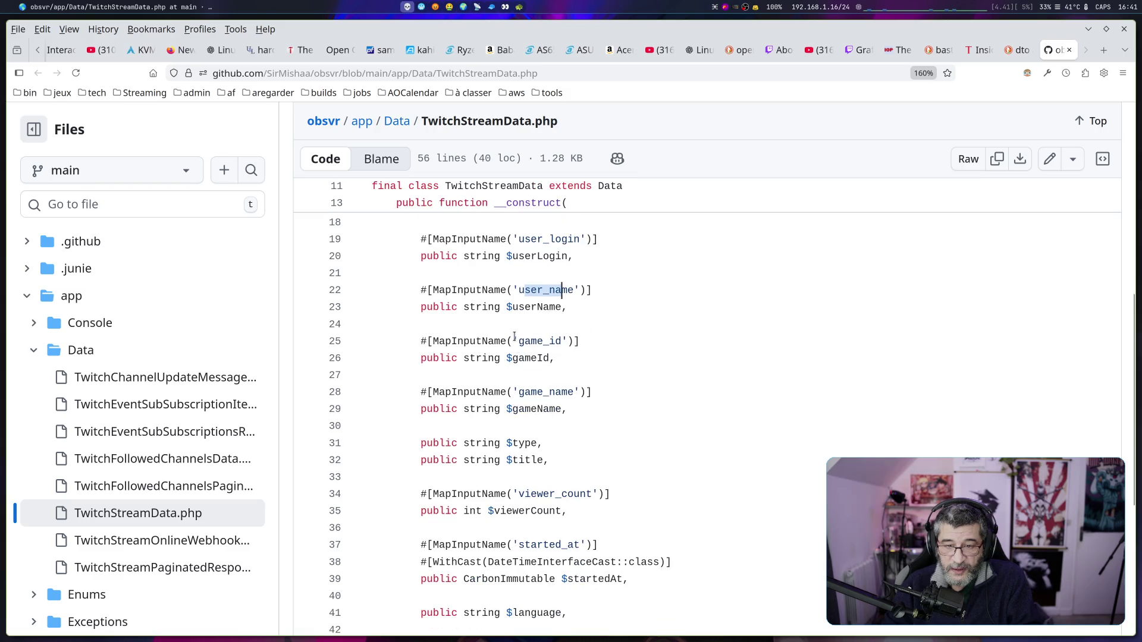
drag(516, 341, 550, 341)
scroll(511, 351, down, 4)
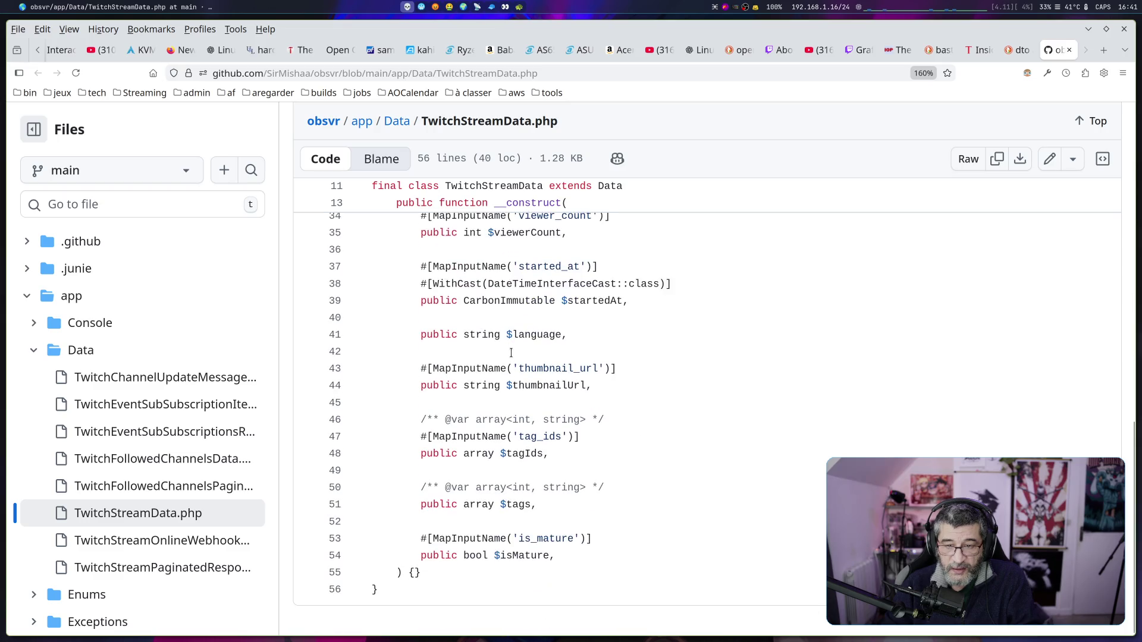
drag(445, 302, 554, 302)
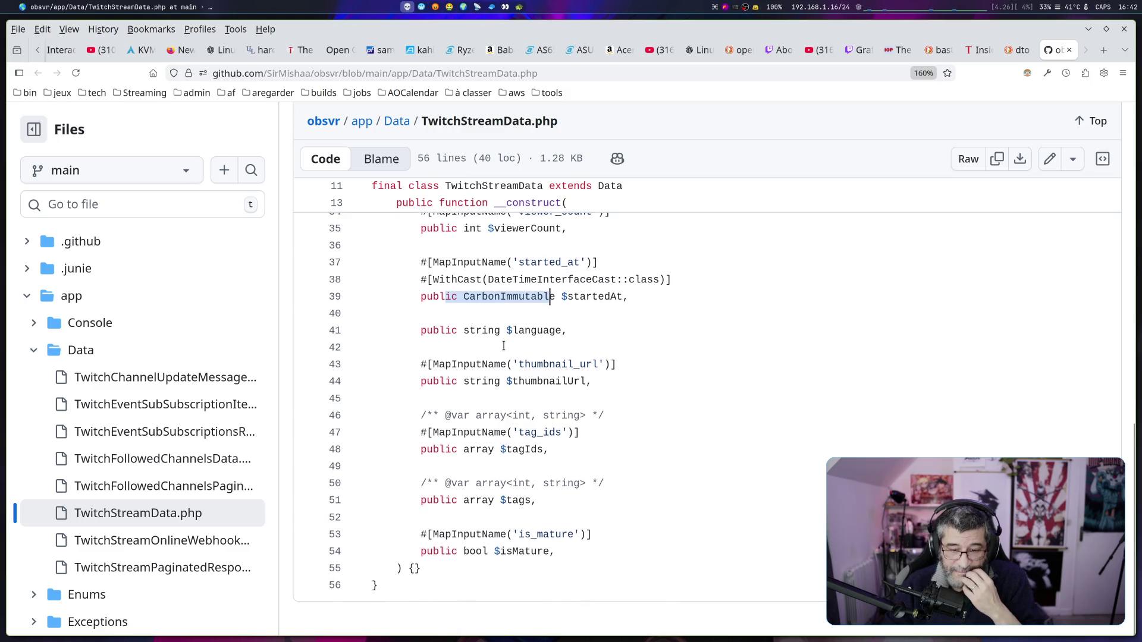
scroll(503, 345, up, 4)
scroll(503, 347, down, 4)
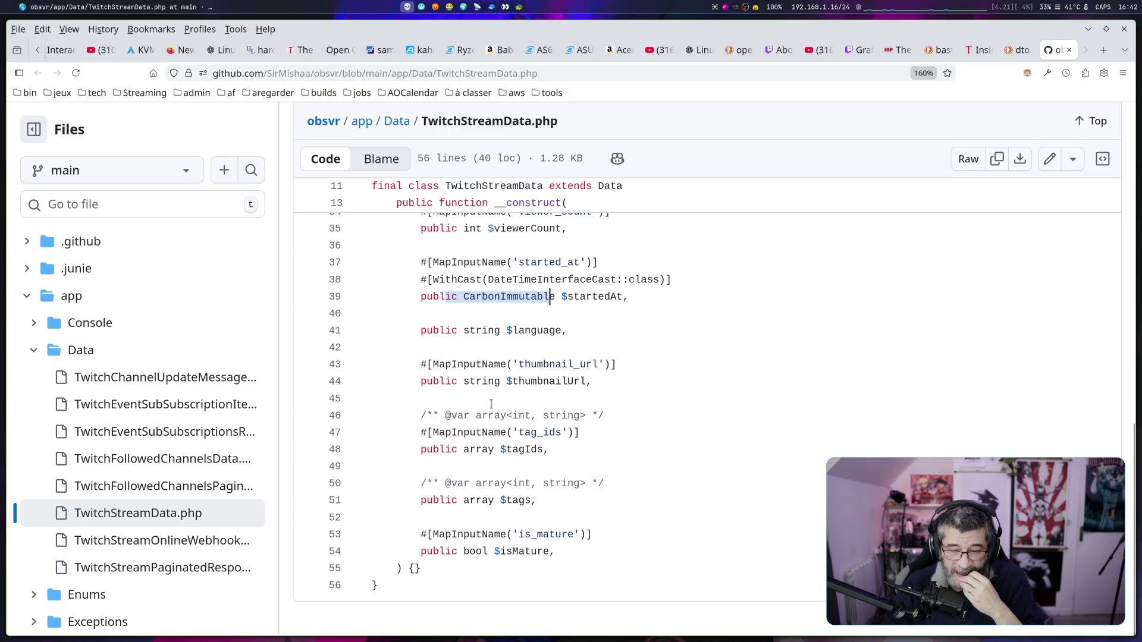
drag(479, 552, 555, 552)
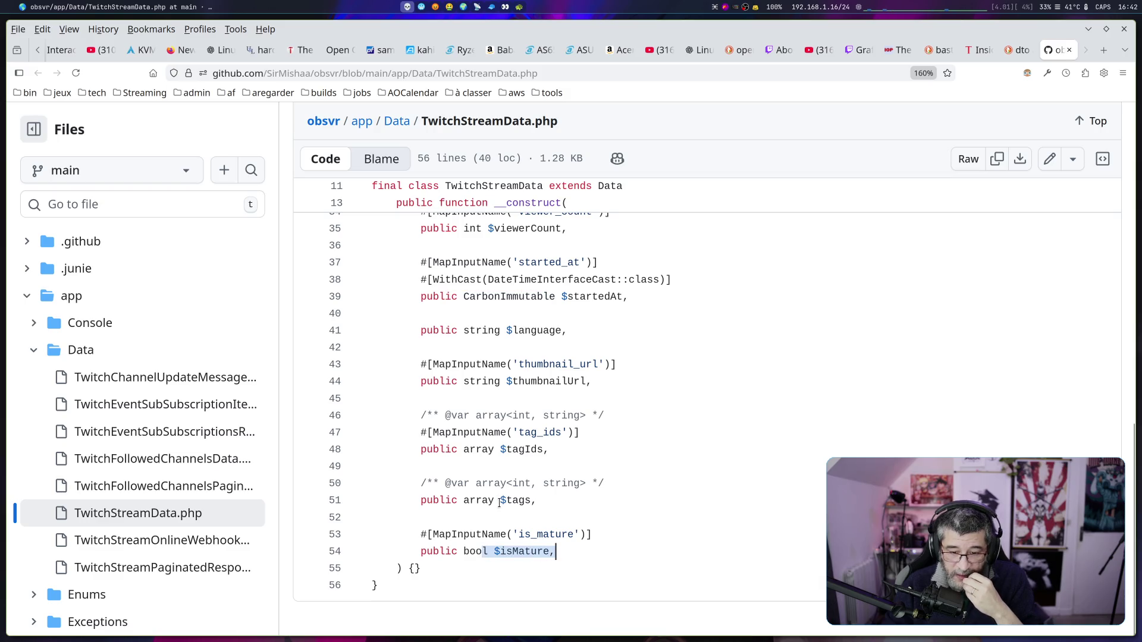
drag(489, 502, 476, 500)
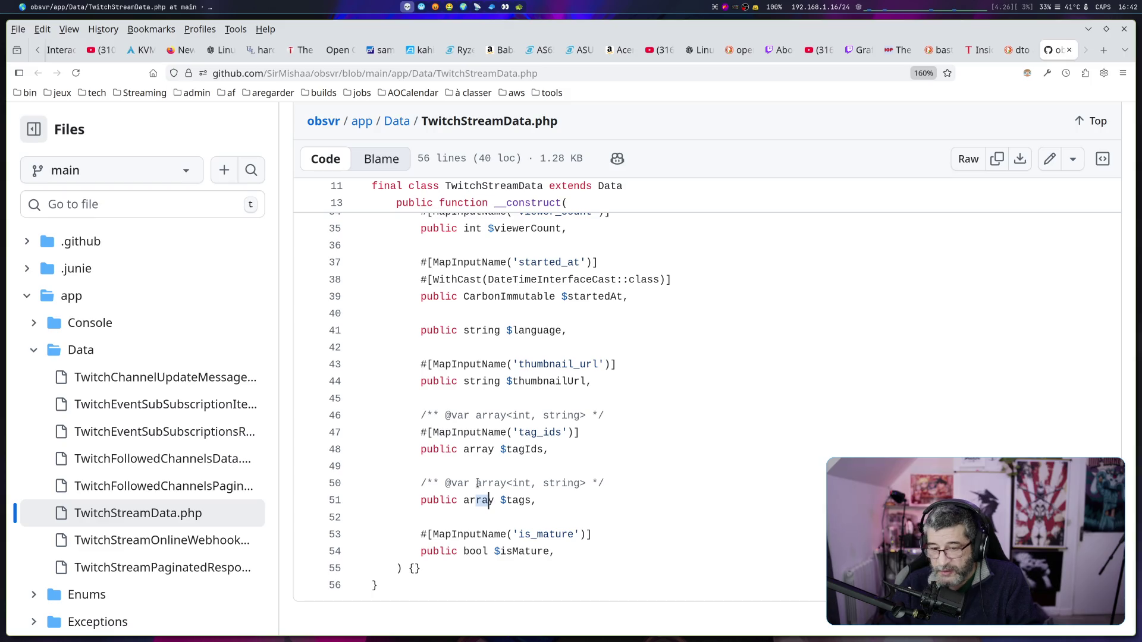
scroll(477, 483, up, 5)
scroll(477, 483, up, 5)
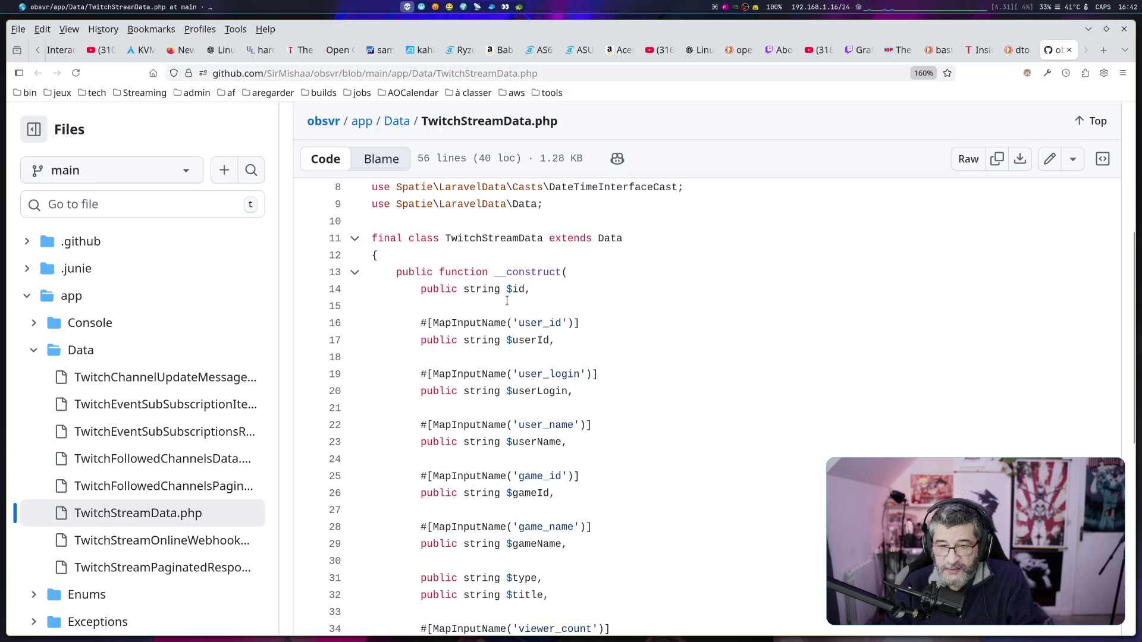
drag(470, 290, 511, 293)
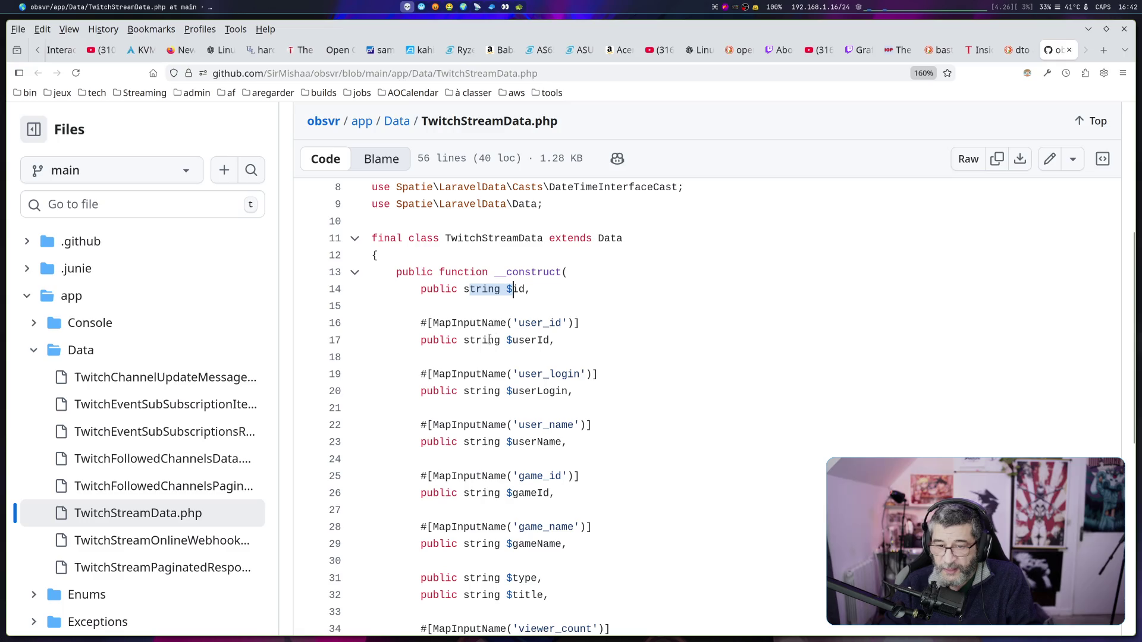
drag(463, 340, 542, 341)
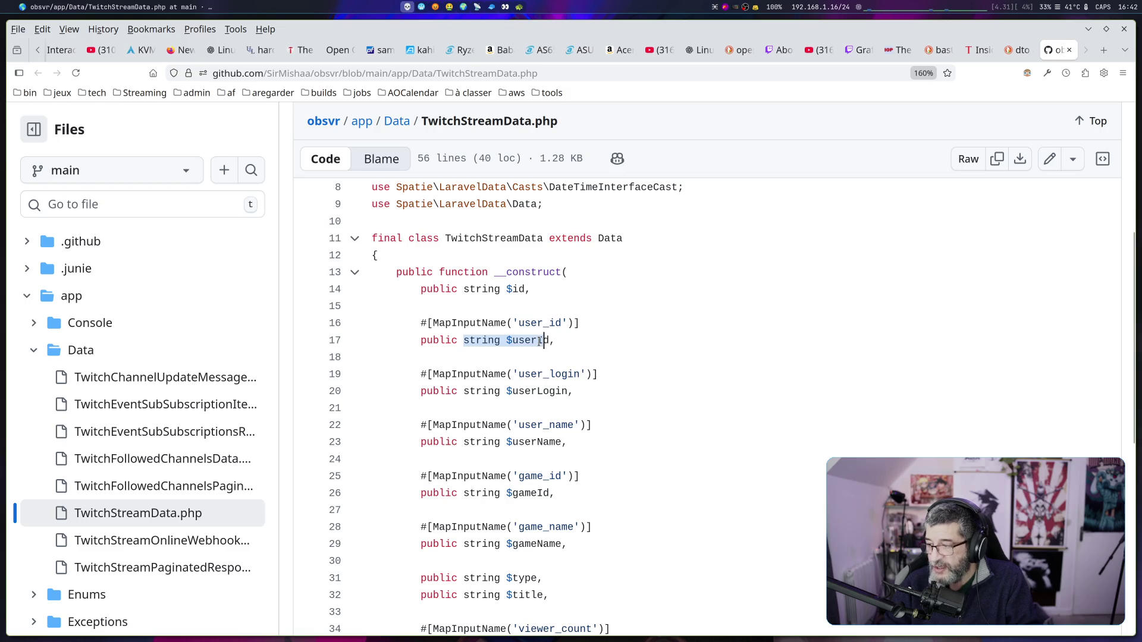
scroll(543, 341, down, 6)
scroll(475, 320, up, 1)
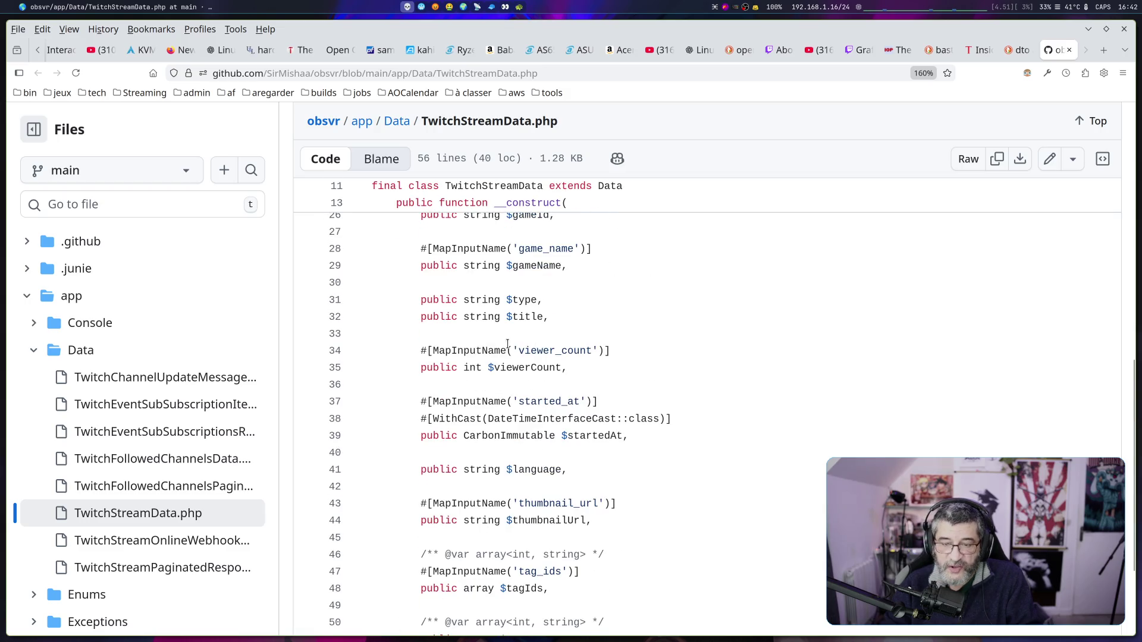
drag(471, 316, 526, 316)
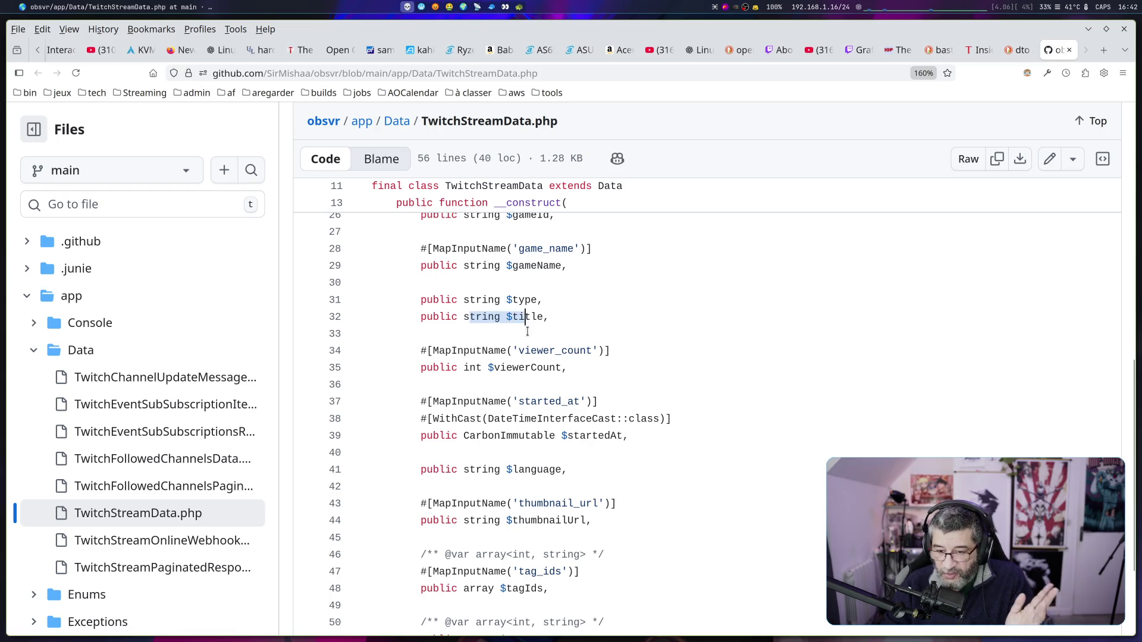
scroll(527, 334, down, 3)
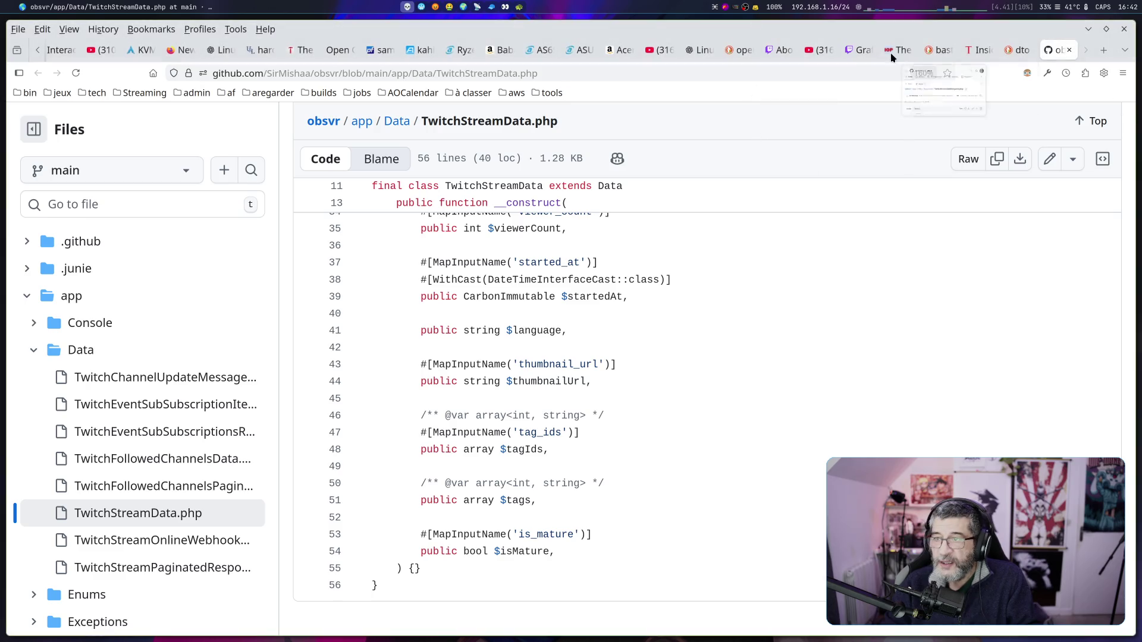
key(ctrl+Tab)
Highlight the FormRequest parent class and the '_headers.id' rule, then list all 5 references to required
scroll(576, 407, down, 4)
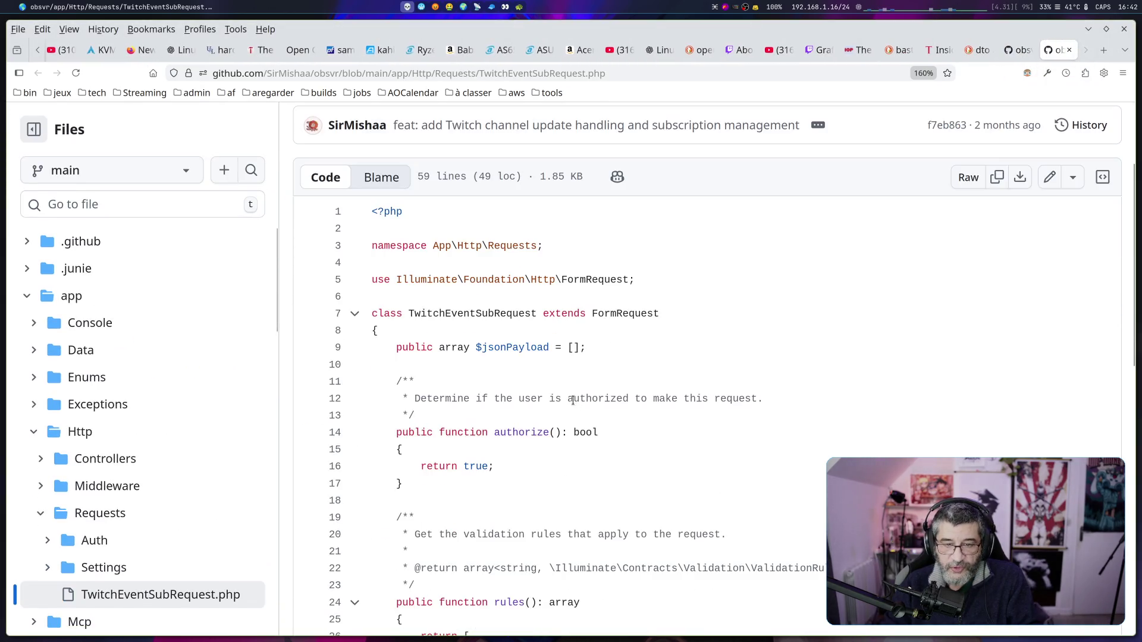
scroll(492, 302, up, 2)
drag(494, 313, 693, 314)
scroll(546, 330, down, 2)
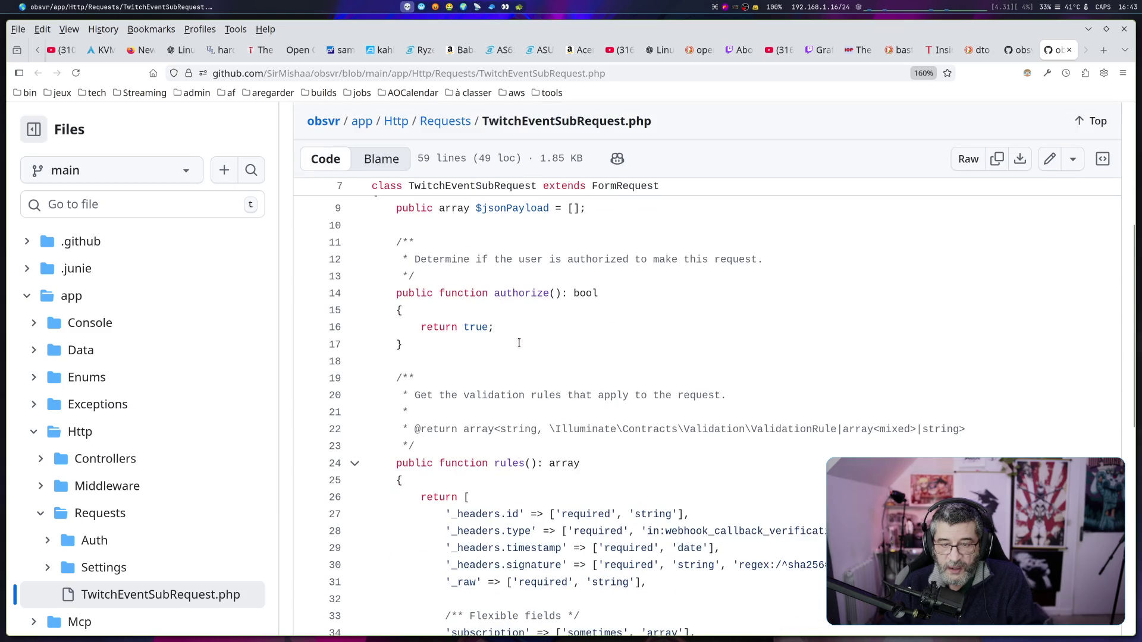
drag(439, 294, 524, 293)
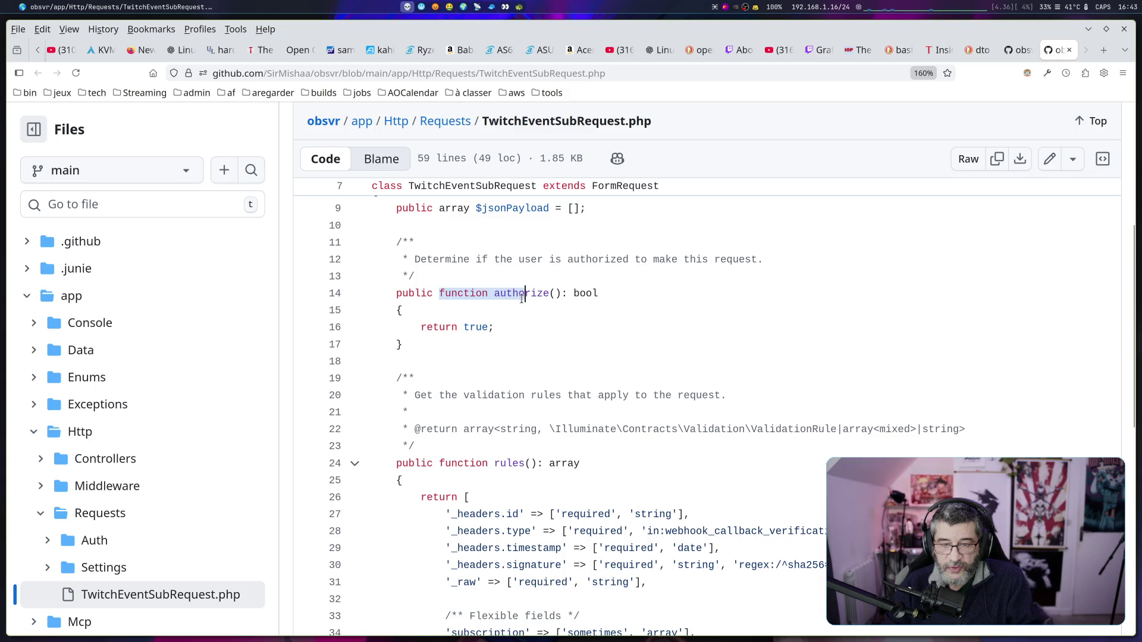
click(523, 293)
click(464, 327)
scroll(537, 381, down, 1)
scroll(537, 381, down, 2)
drag(441, 325, 575, 325)
scroll(515, 277, down, 2)
drag(474, 235, 685, 236)
click(604, 244)
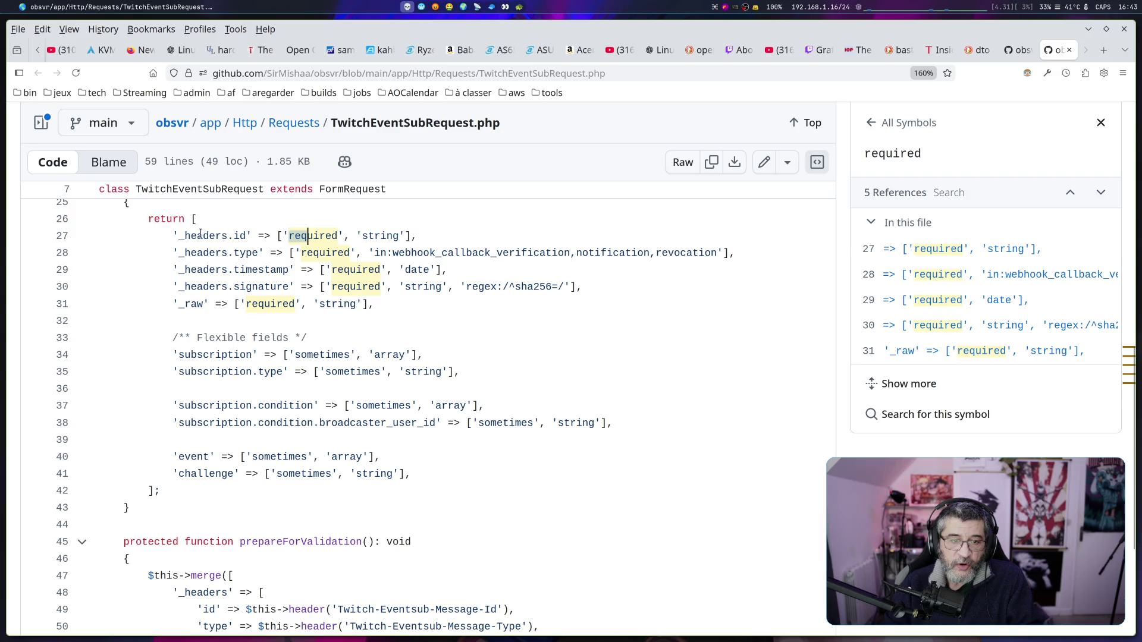
Highlight the '_headers.id' key, its 'string' type, and the regex:/^sha256=/ rule on line 30
drag(191, 235, 264, 236)
drag(356, 236, 417, 236)
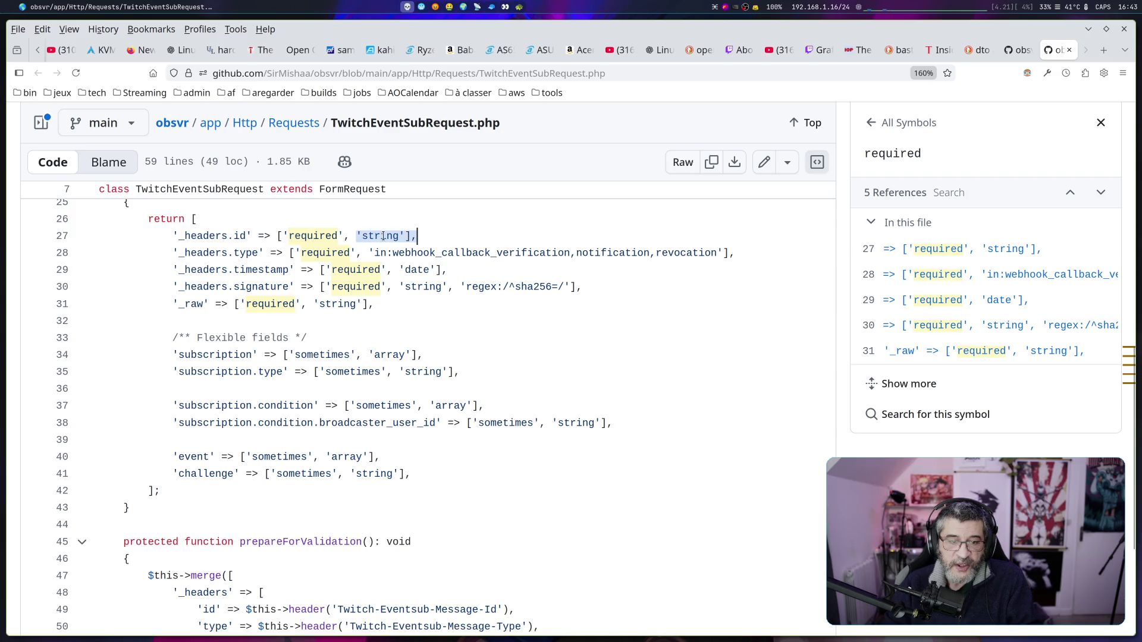
drag(227, 253, 247, 253)
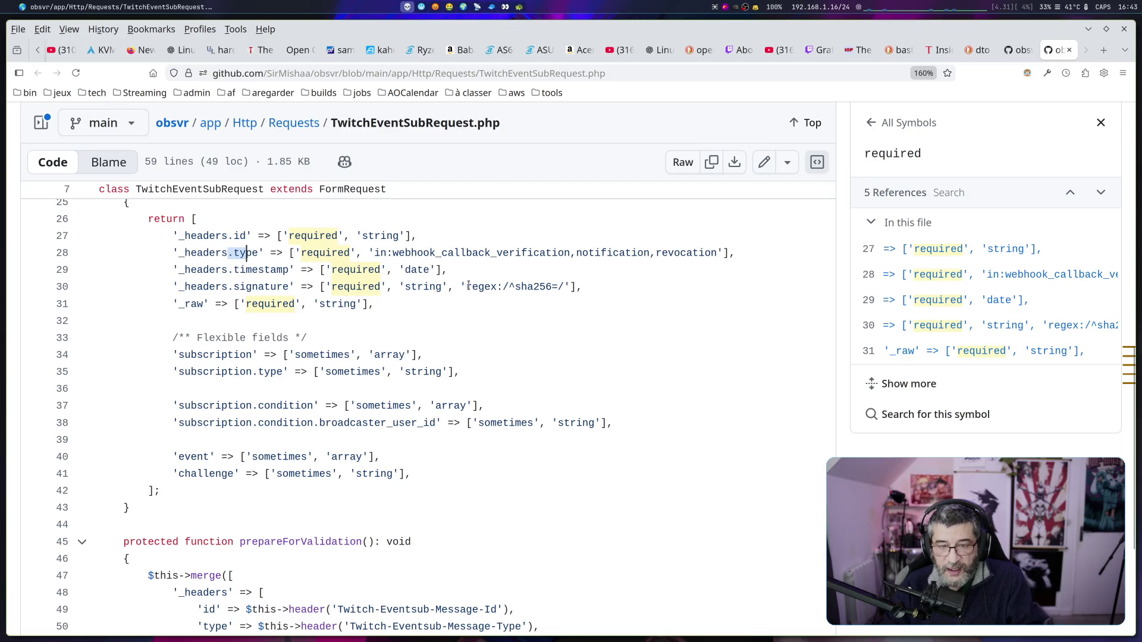
drag(466, 287, 560, 292)
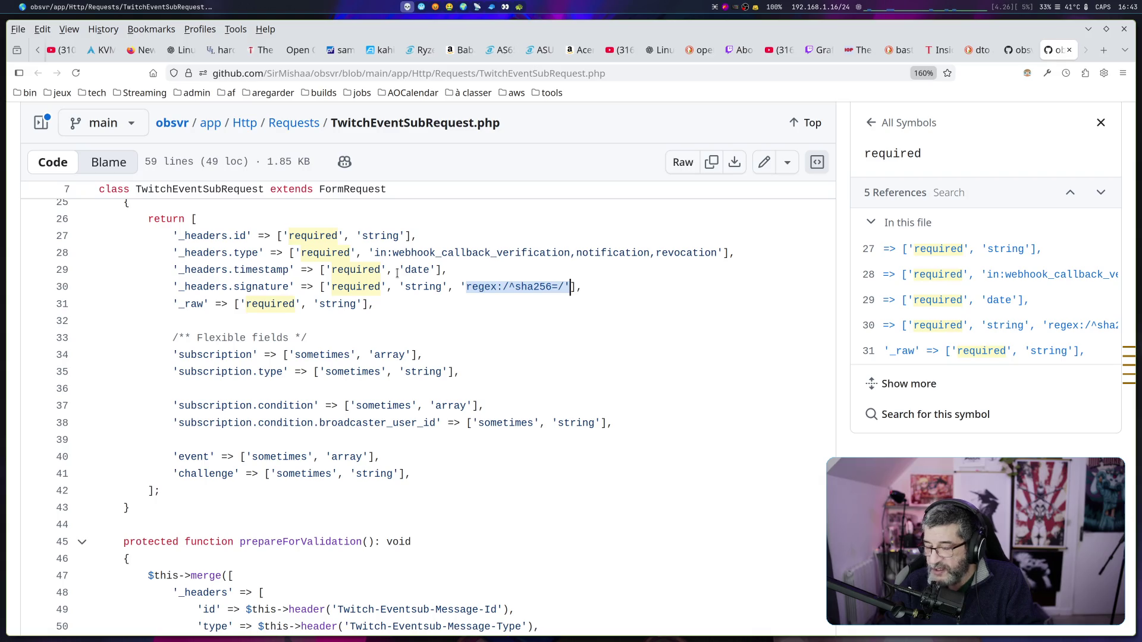
click(564, 319)
mouse_move(463, 286)
mouse_down()
mouse_move(578, 288)
mouse_move(561, 292)
mouse_up()
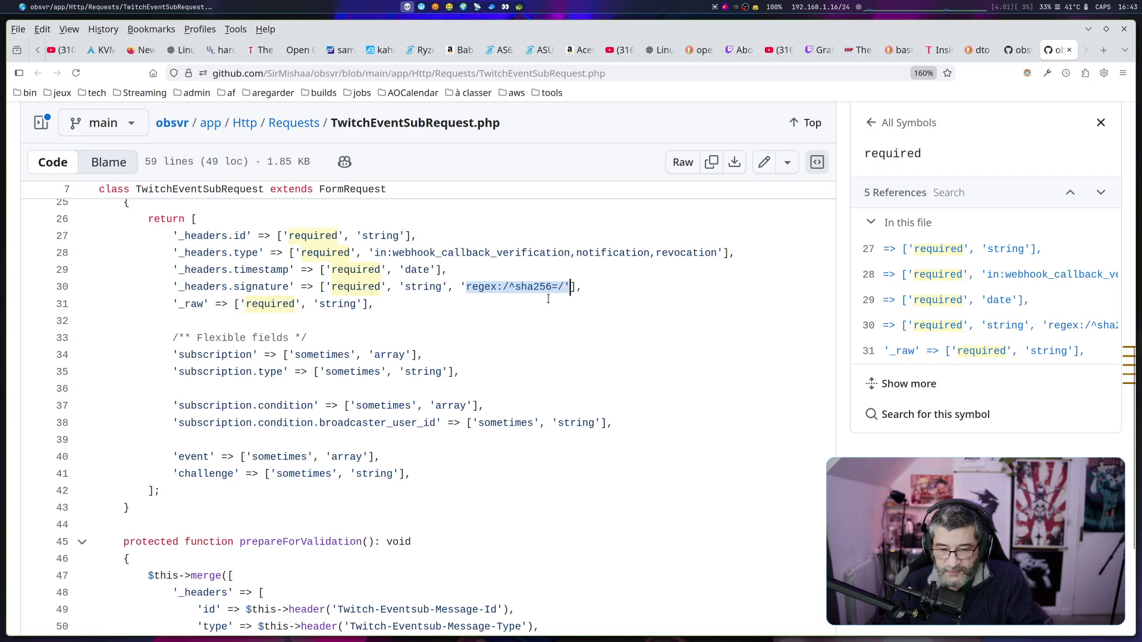
click(474, 277)
drag(462, 286, 568, 288)
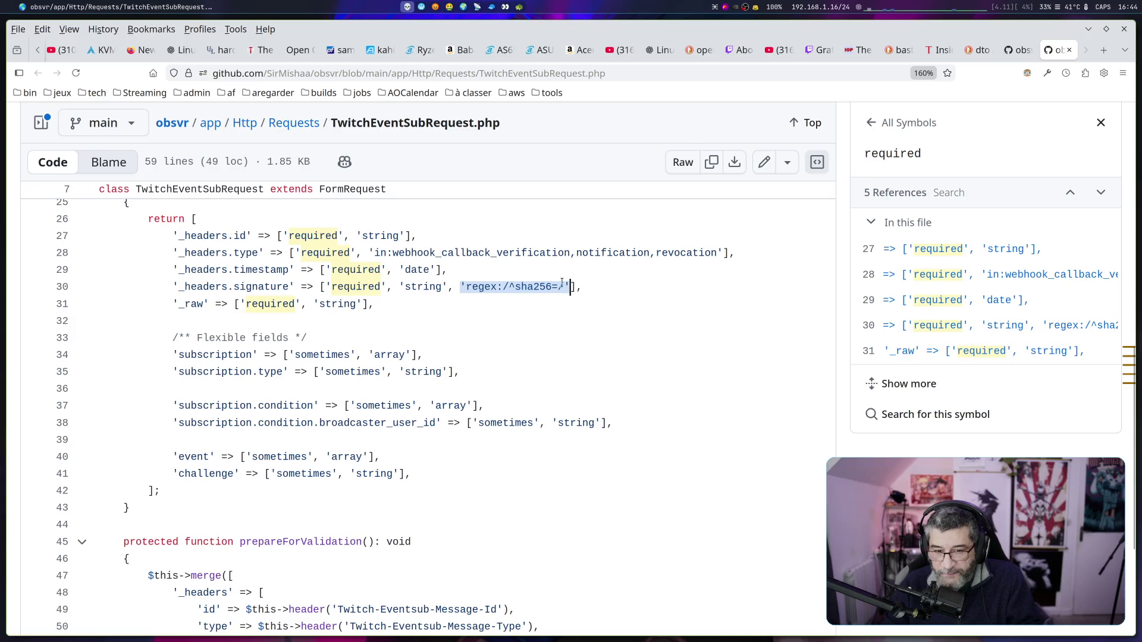
scroll(470, 383, down, 5)
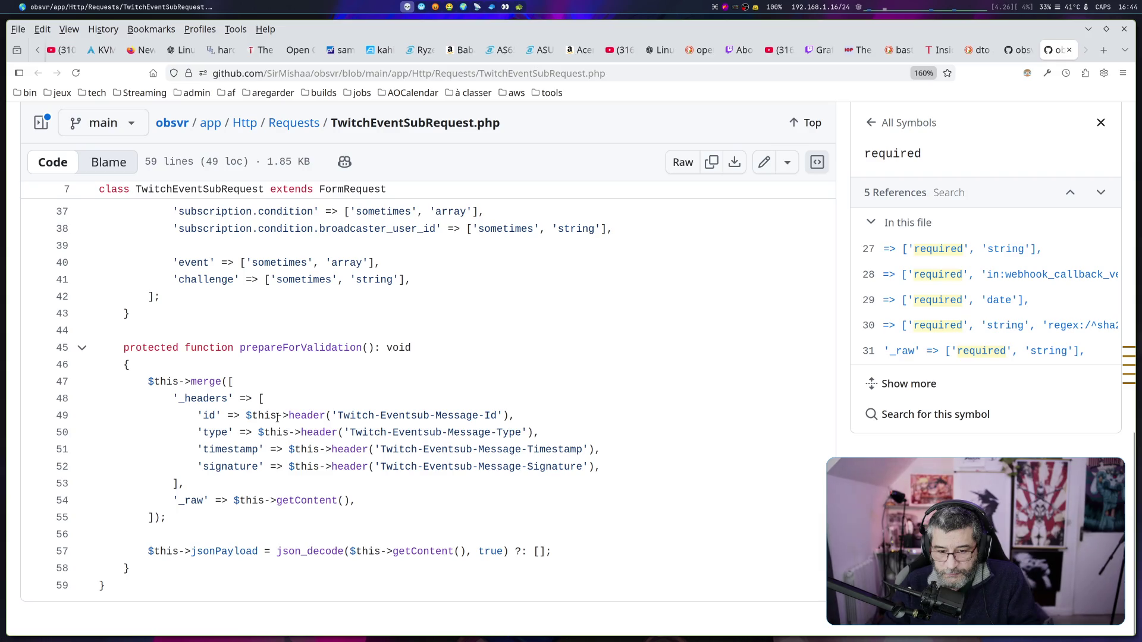
Highlight the in:webhook, sha256= regex and string rules on lines 27–28, then switch to the mpv workspace
scroll(304, 419, up, 6)
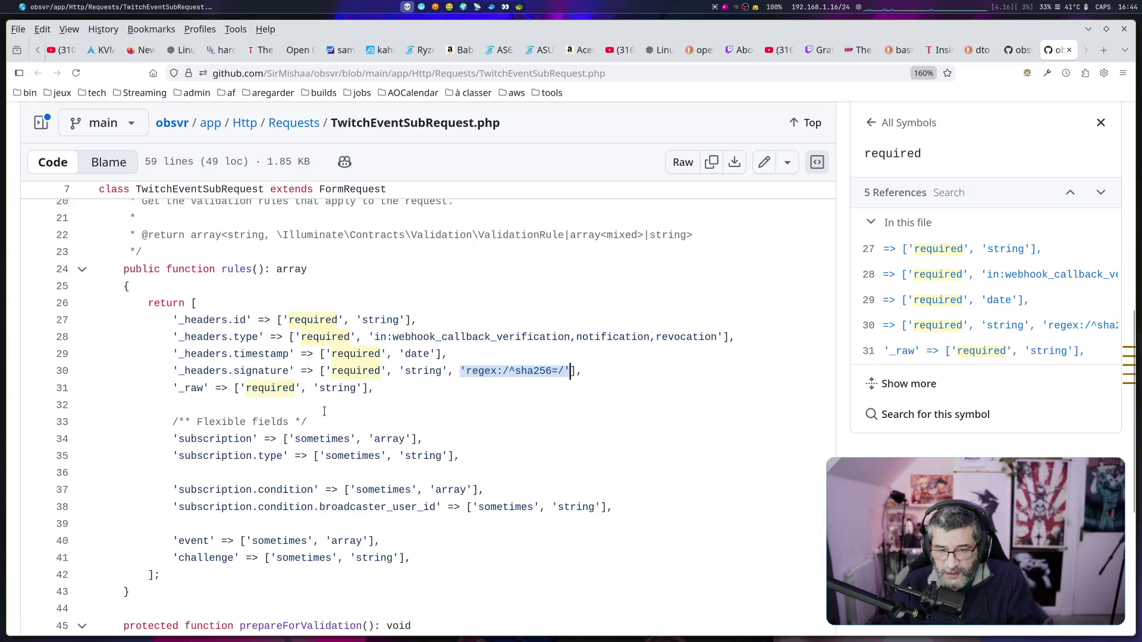
mouse_move(357, 320)
mouse_down()
mouse_move(420, 320)
mouse_move(381, 337)
mouse_move(601, 337)
mouse_up()
drag(457, 370, 570, 370)
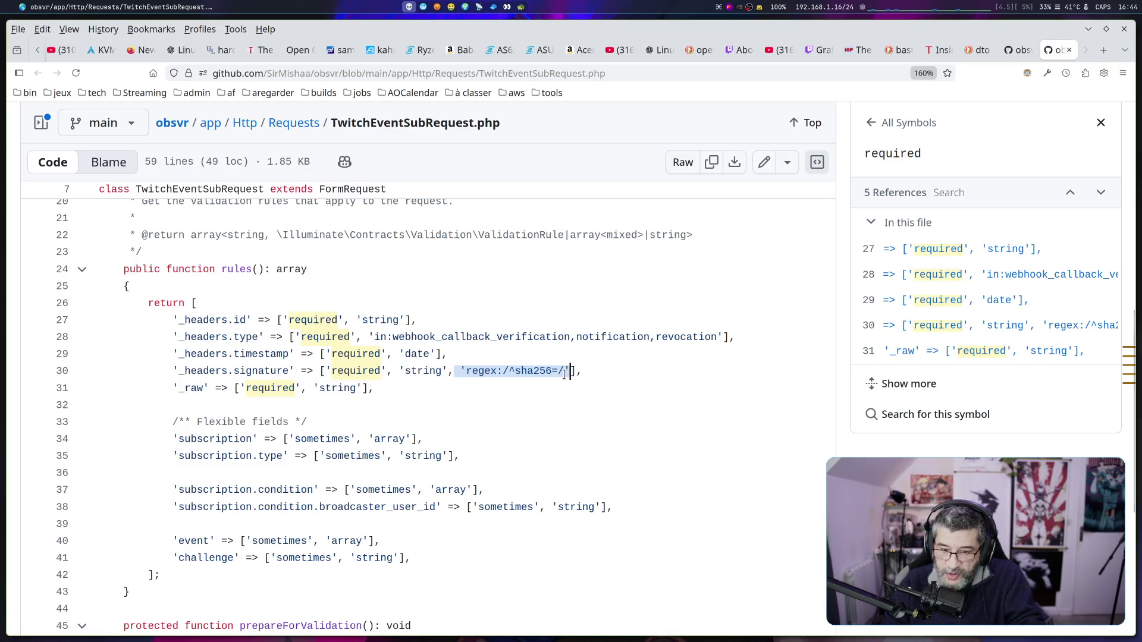
click(535, 370)
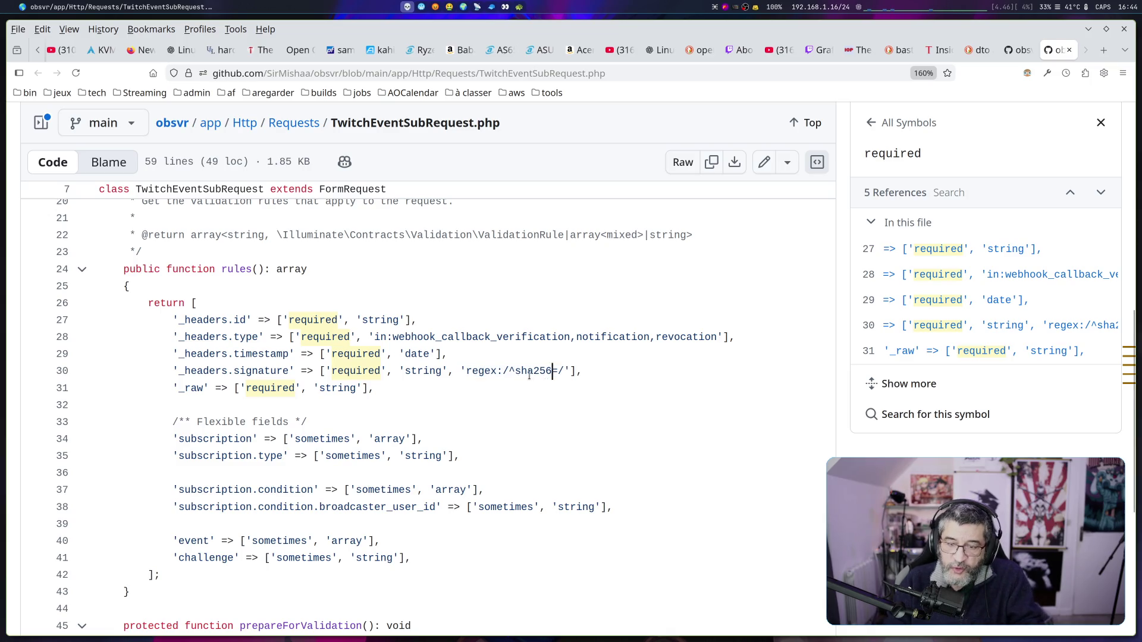
mouse_move(515, 370)
mouse_down()
mouse_move(573, 370)
mouse_move(559, 370)
mouse_up()
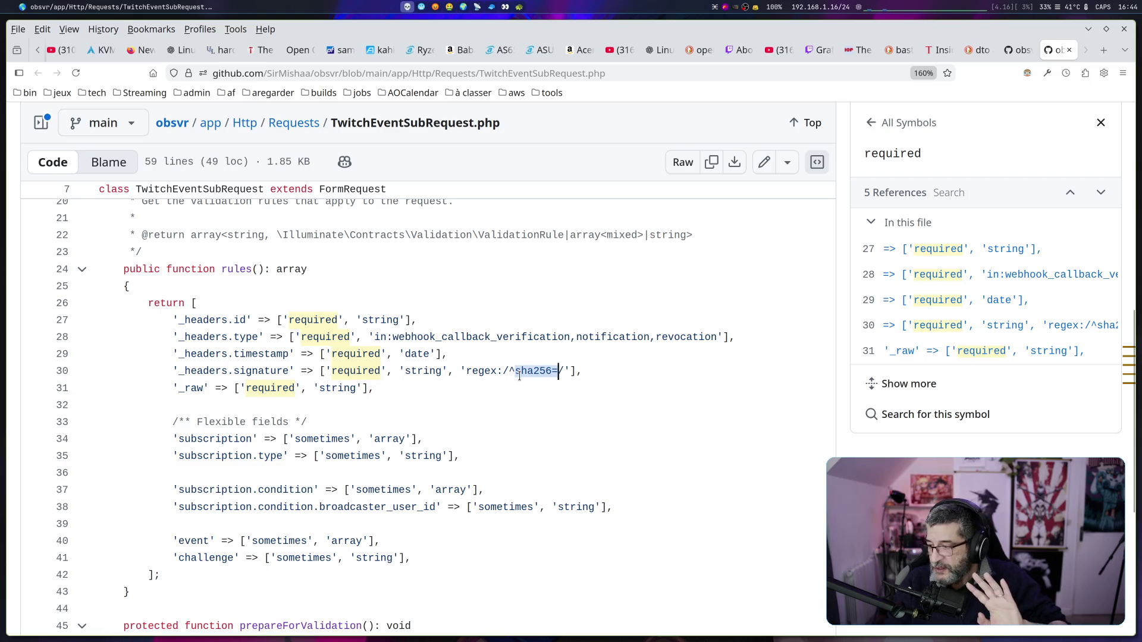
drag(368, 320, 408, 320)
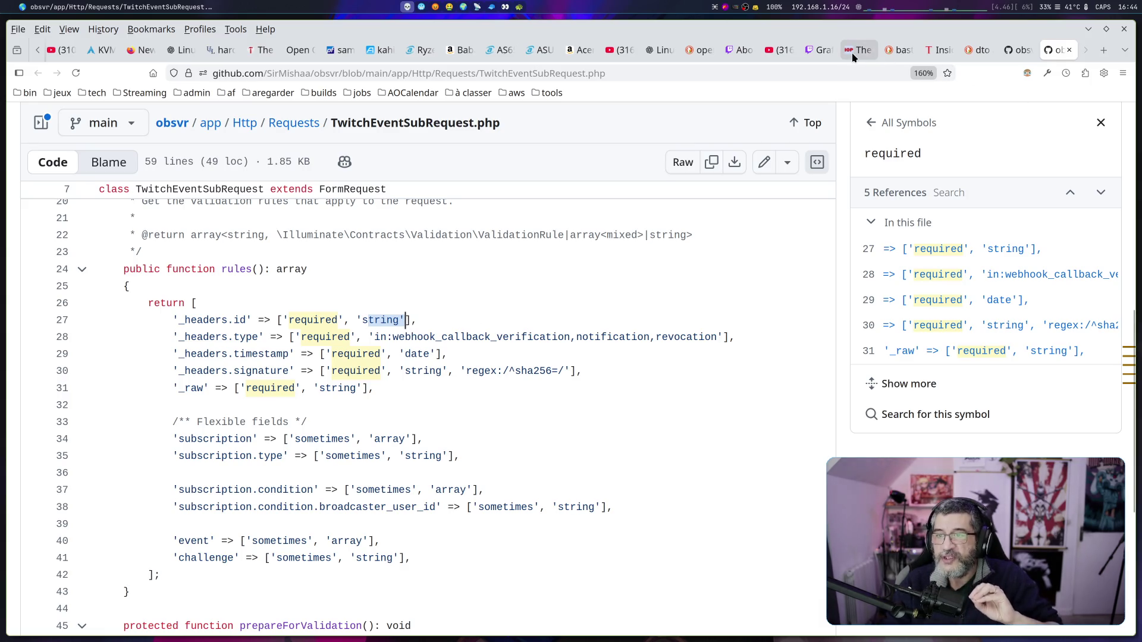
mouse_move(853, 56)
key(super+Right)
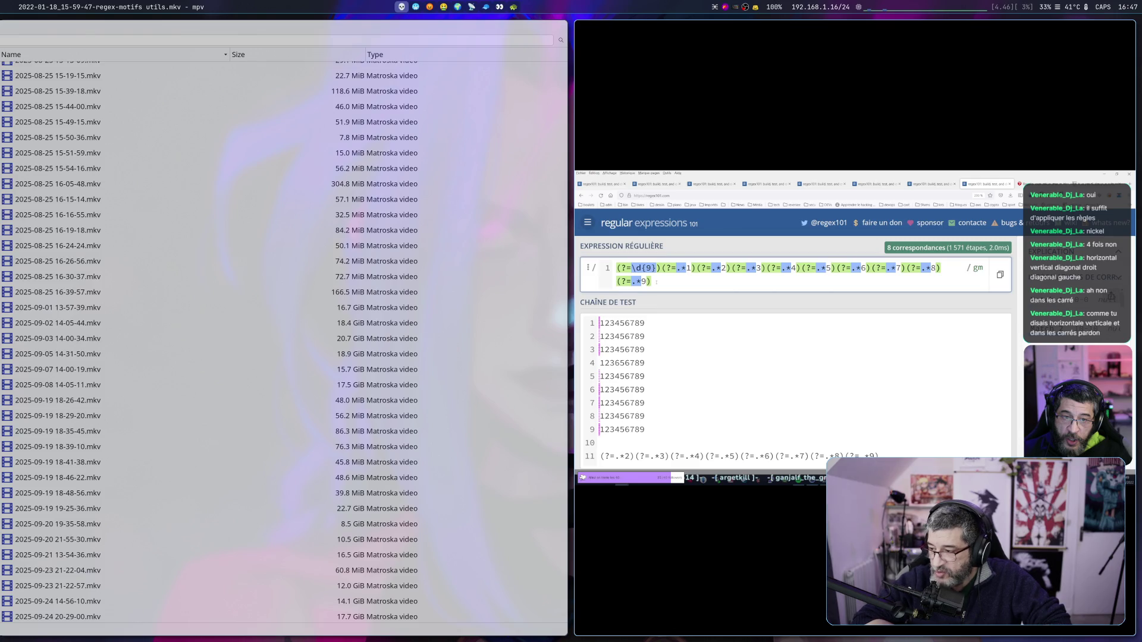
Watch the regex-motifs utils recording to the 123456789 lookahead match, then quit mpv
key(q)
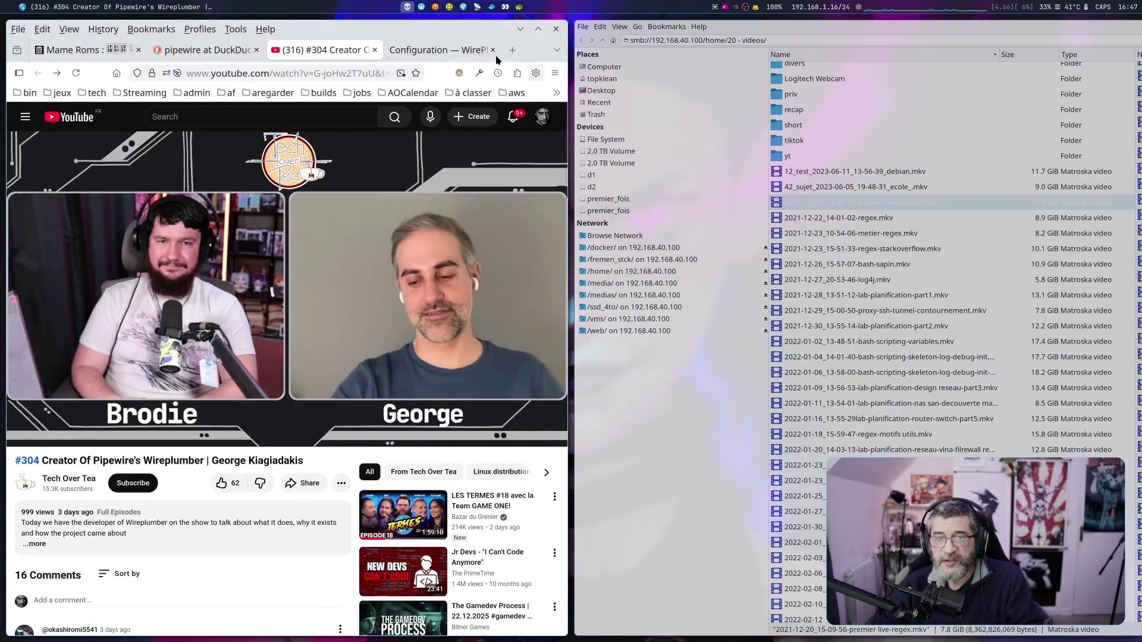
Search DuckDuckGo for 'rfc mail' in a new tab
click(512, 50)
text(rfc)
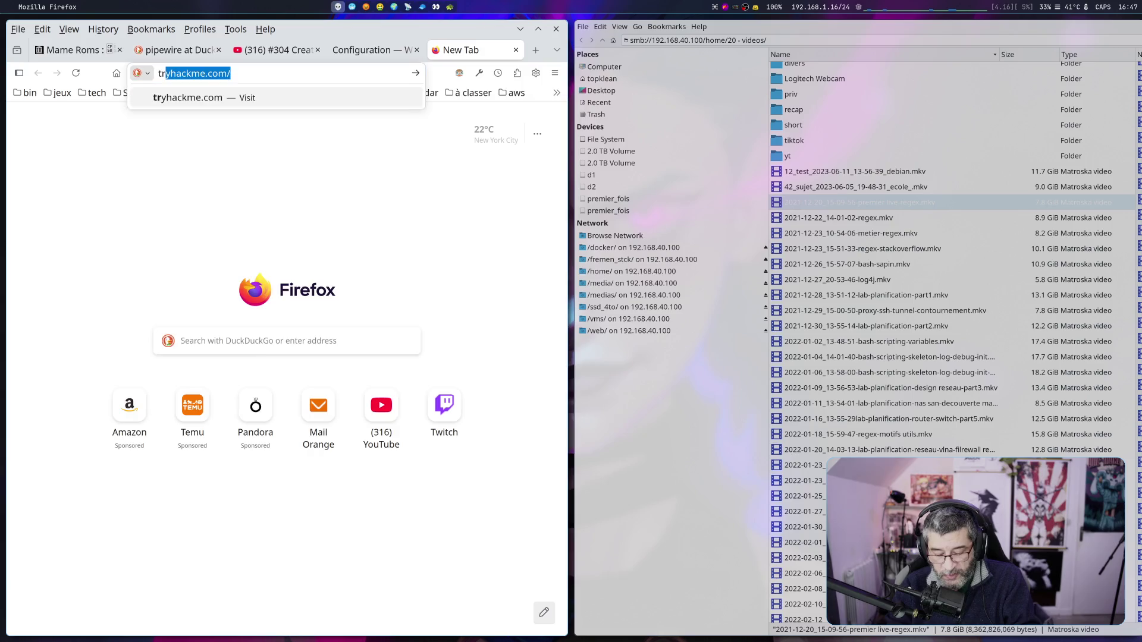
text( mail)
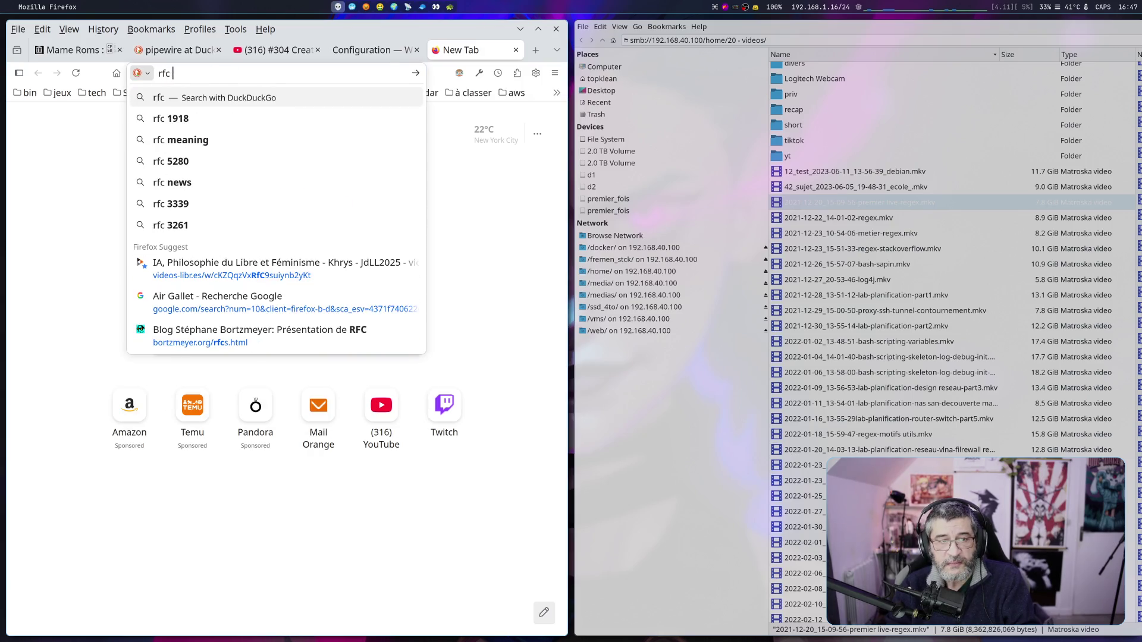
key(Return)
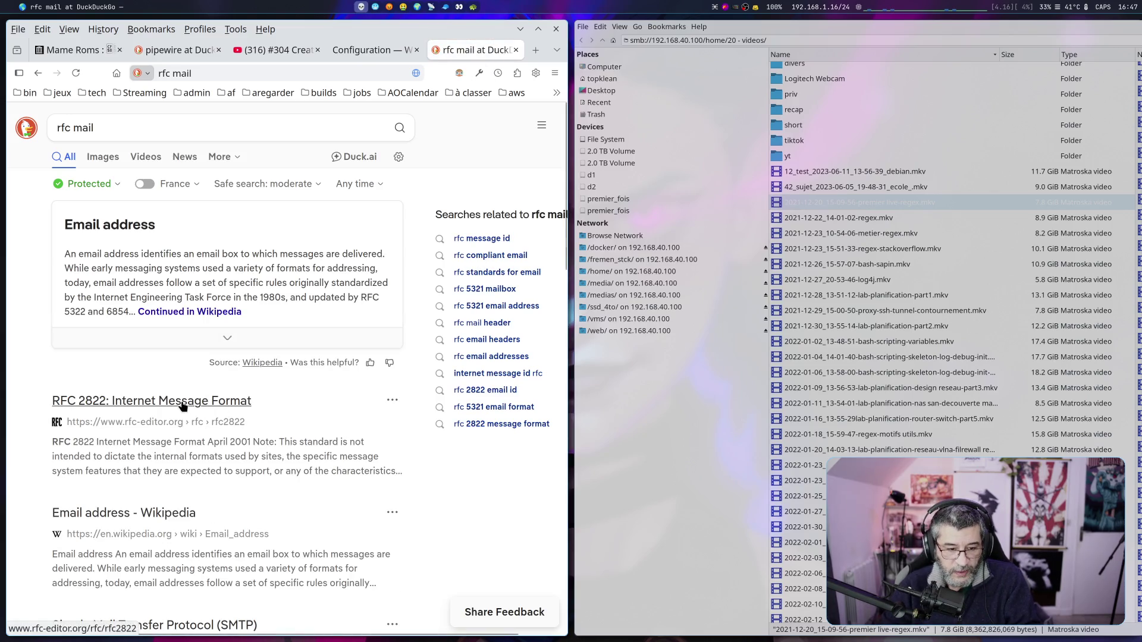
Open the RFC 2822: Internet Message Format page, skim through it, then start a blank tab
click(202, 409)
scroll(333, 407, down, 15)
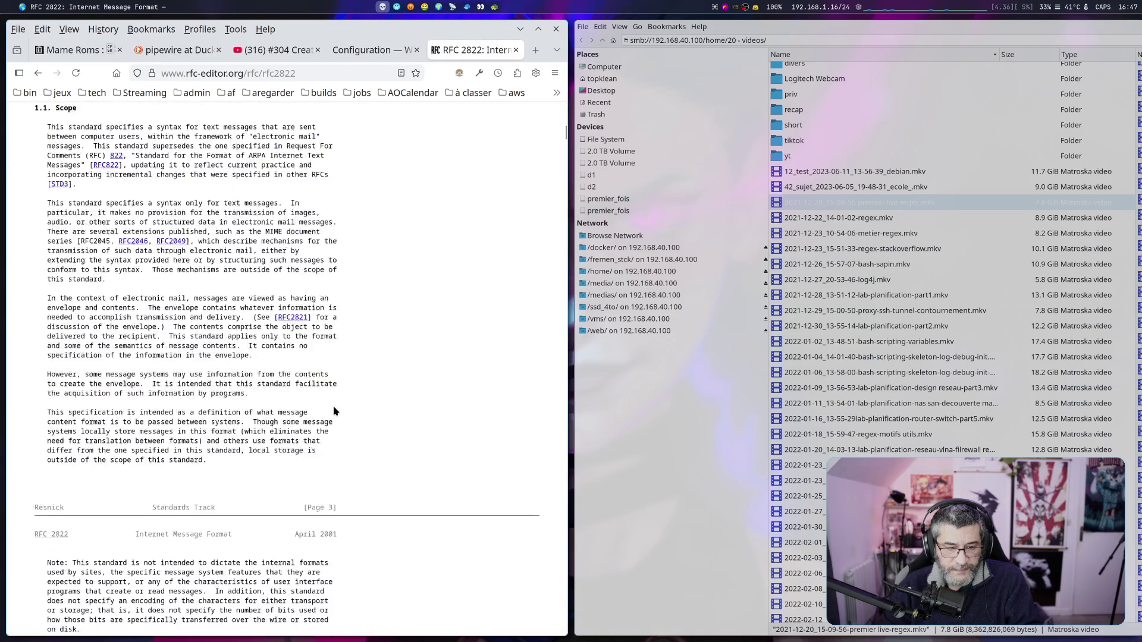
scroll(333, 406, down, 20)
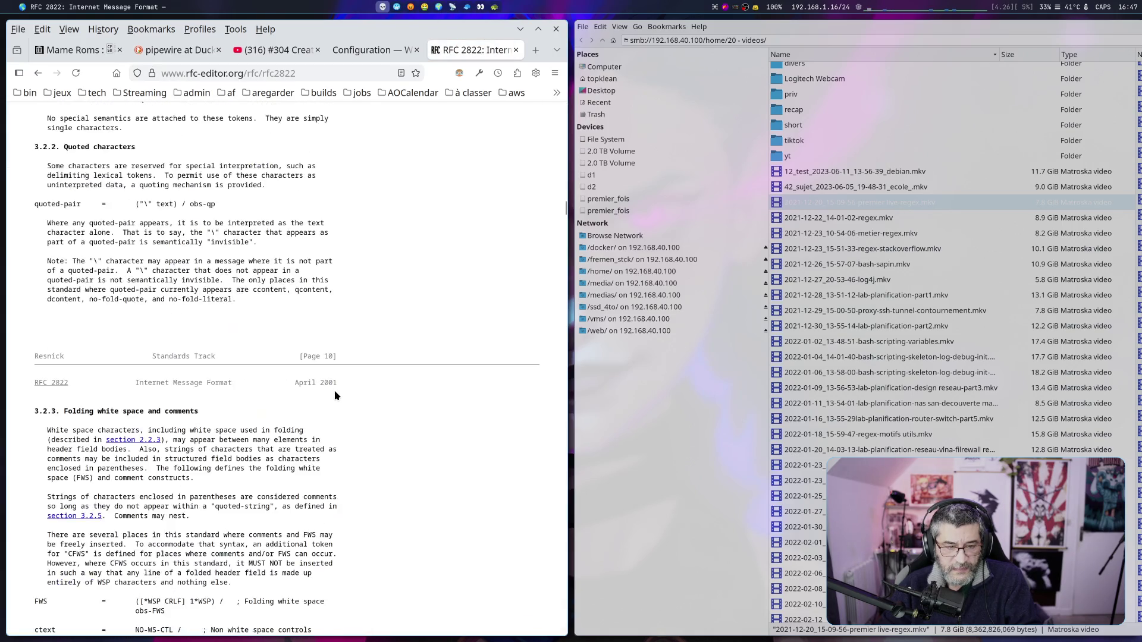
scroll(333, 391, up, 3)
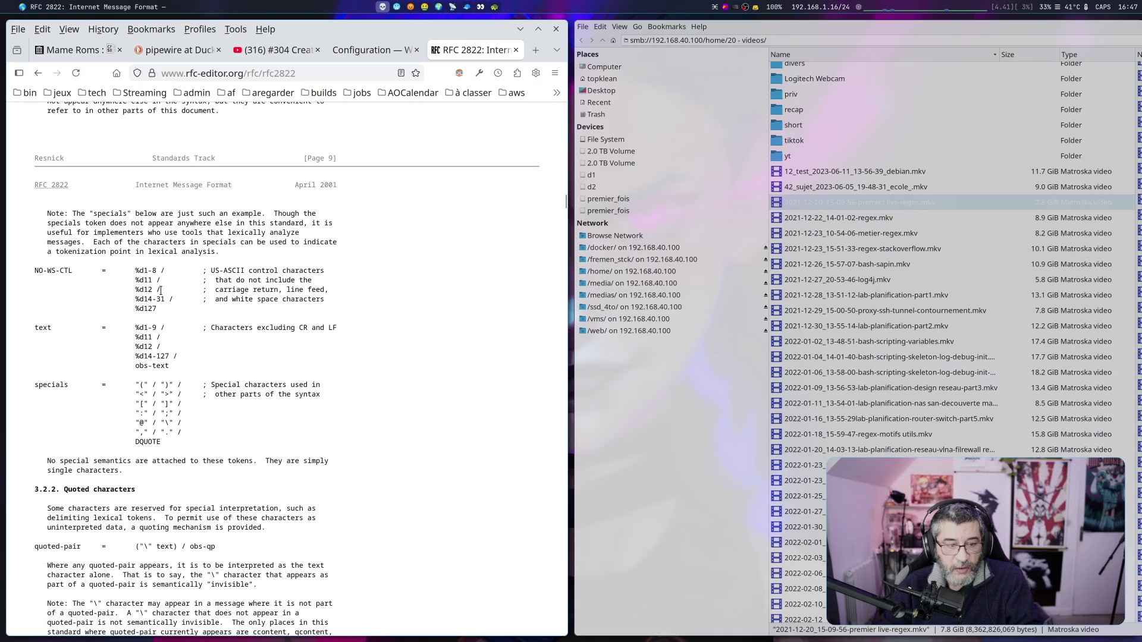
scroll(197, 309, down, 8)
scroll(197, 308, down, 6)
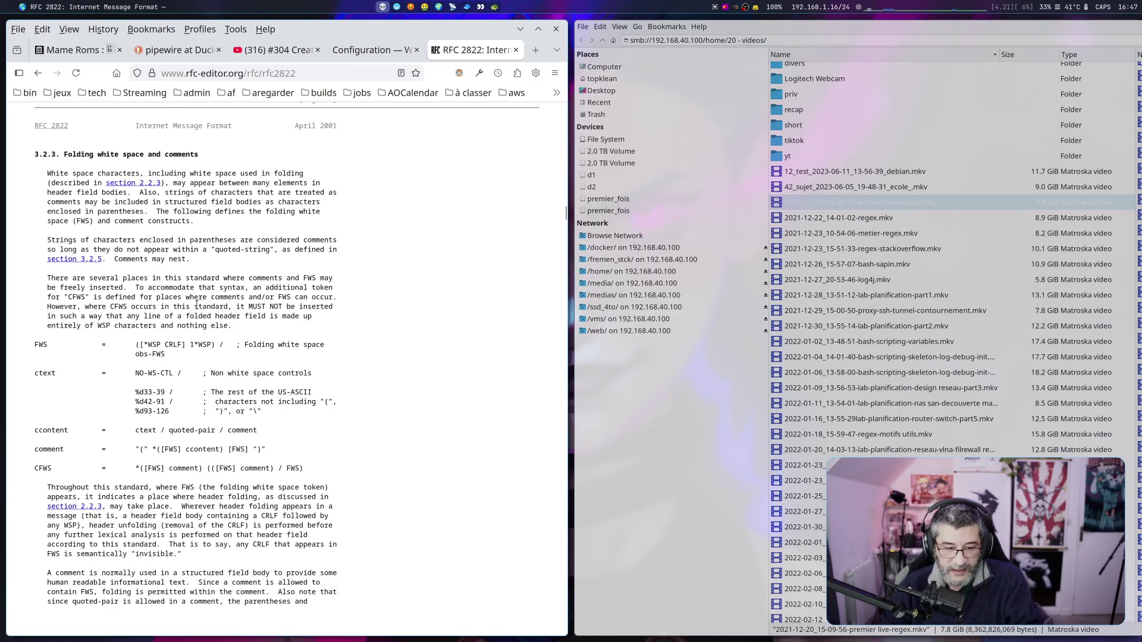
scroll(197, 305, down, 15)
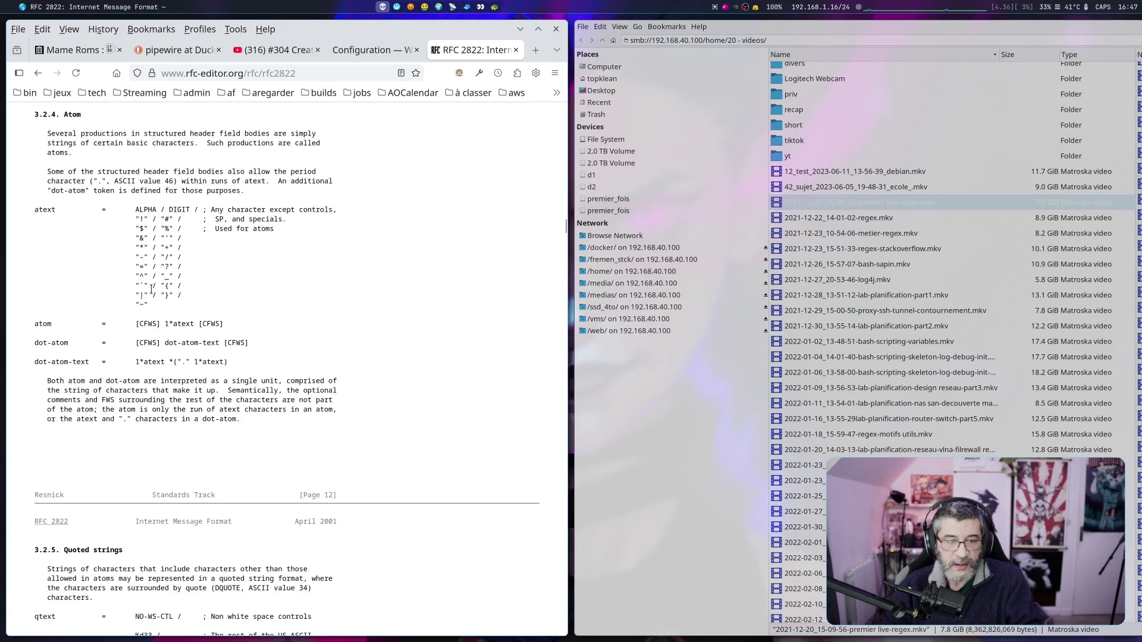
scroll(156, 287, down, 20)
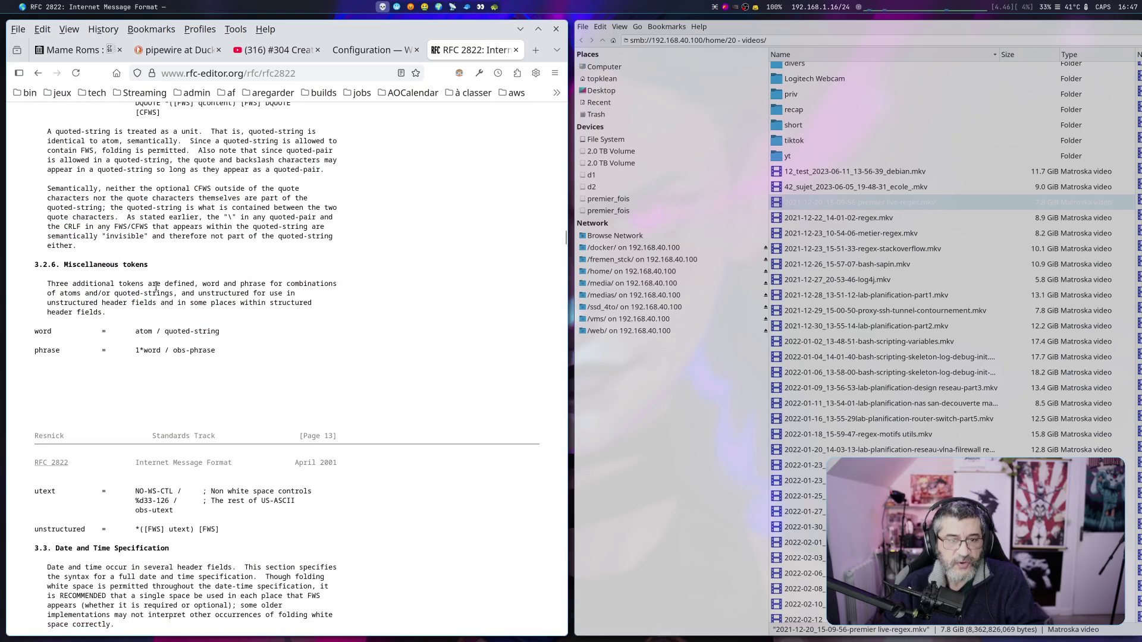
scroll(156, 287, down, 20)
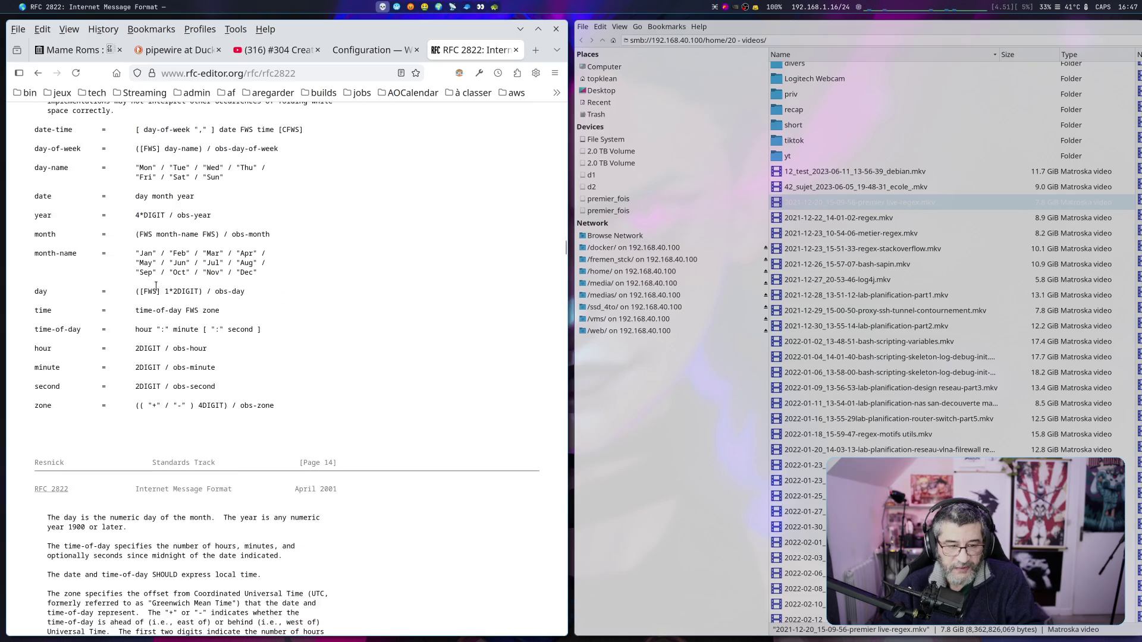
scroll(156, 291, down, 15)
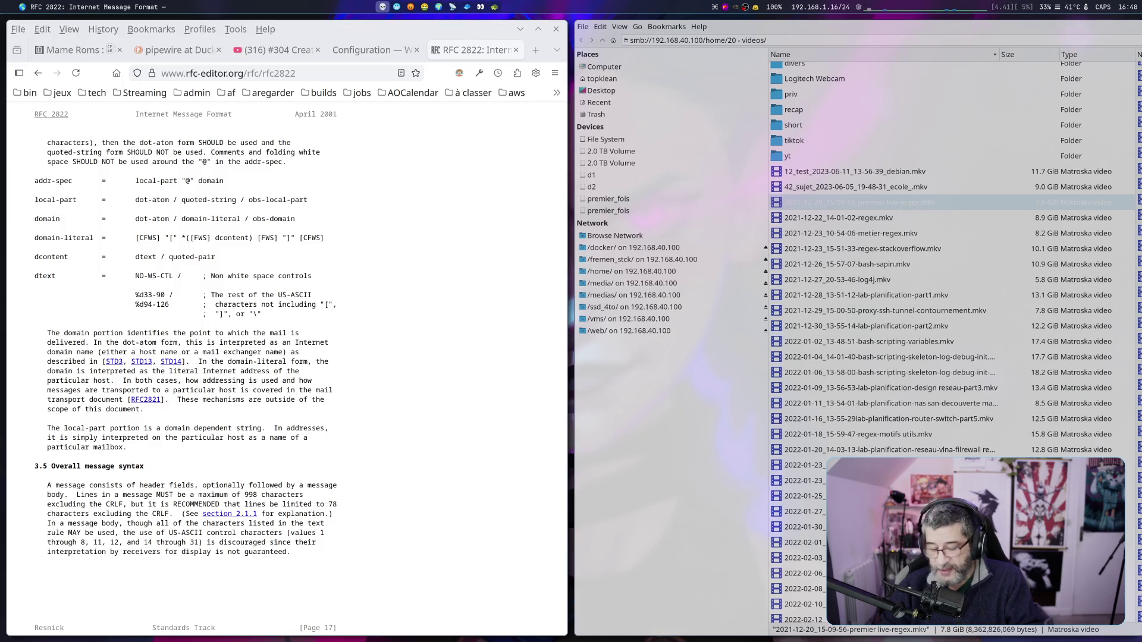
click(537, 51)
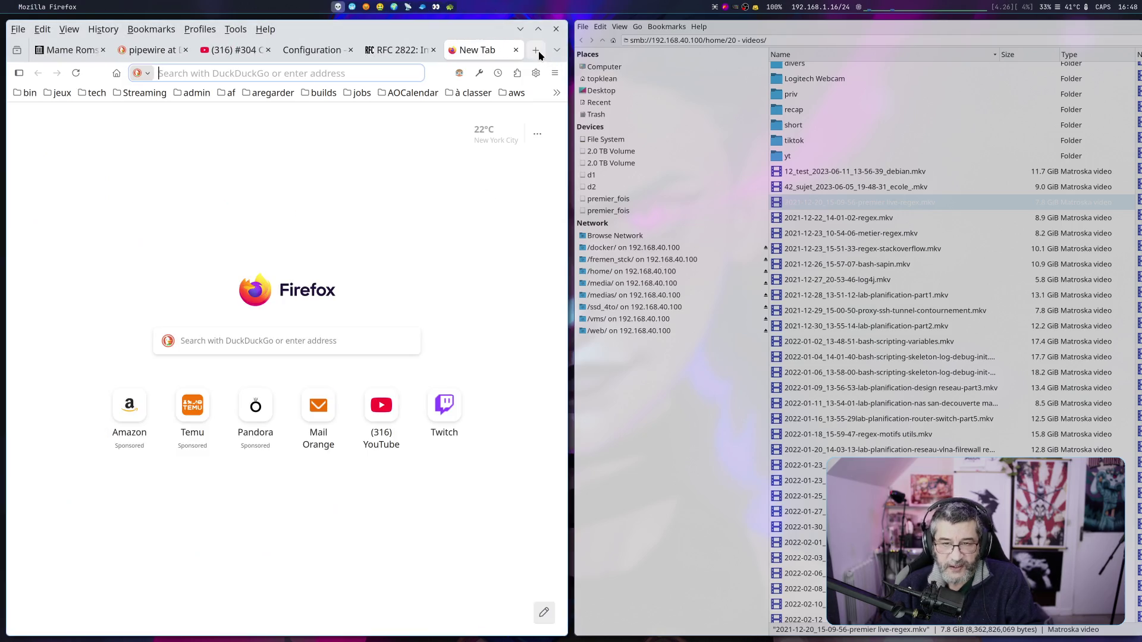
Load the pdw.ex-parrot.com Mail::RFC822::Address page and highlight RFC822 in its title and intro
text(https://pdw.ex-parrot.com/Mail-RFC822-Address.html)
key(Return)
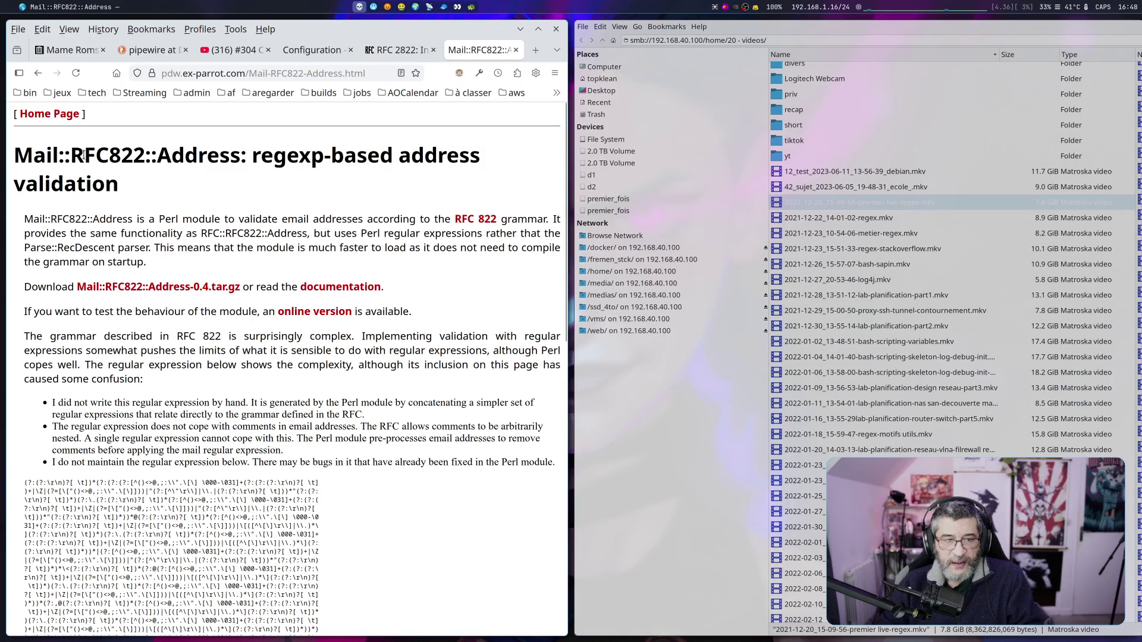
drag(71, 156, 151, 156)
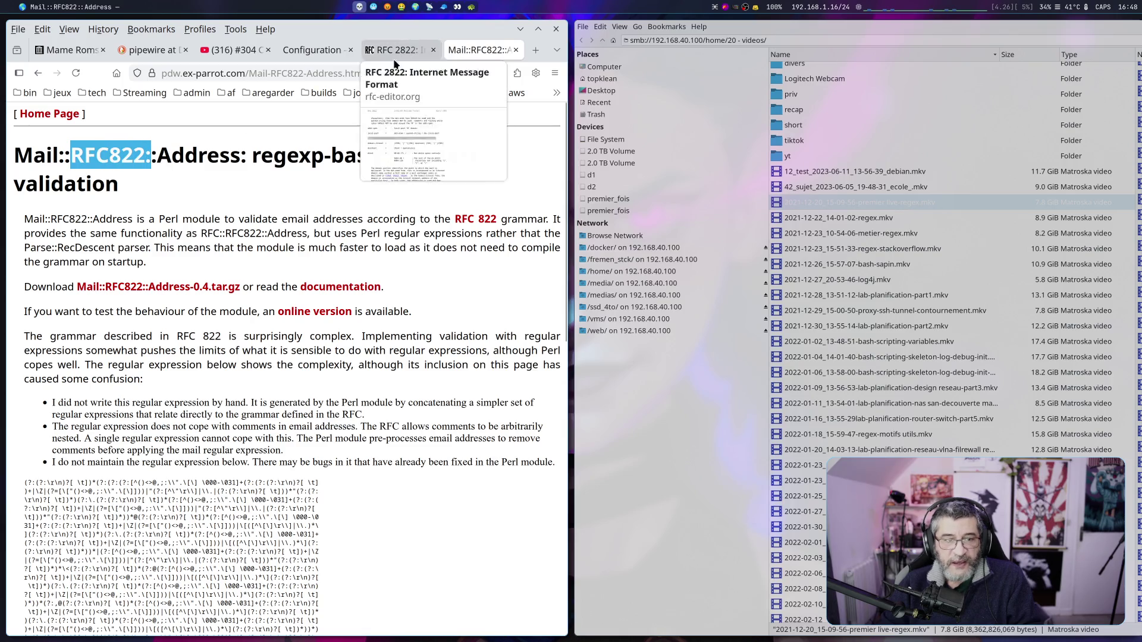
click(73, 197)
drag(49, 219, 82, 219)
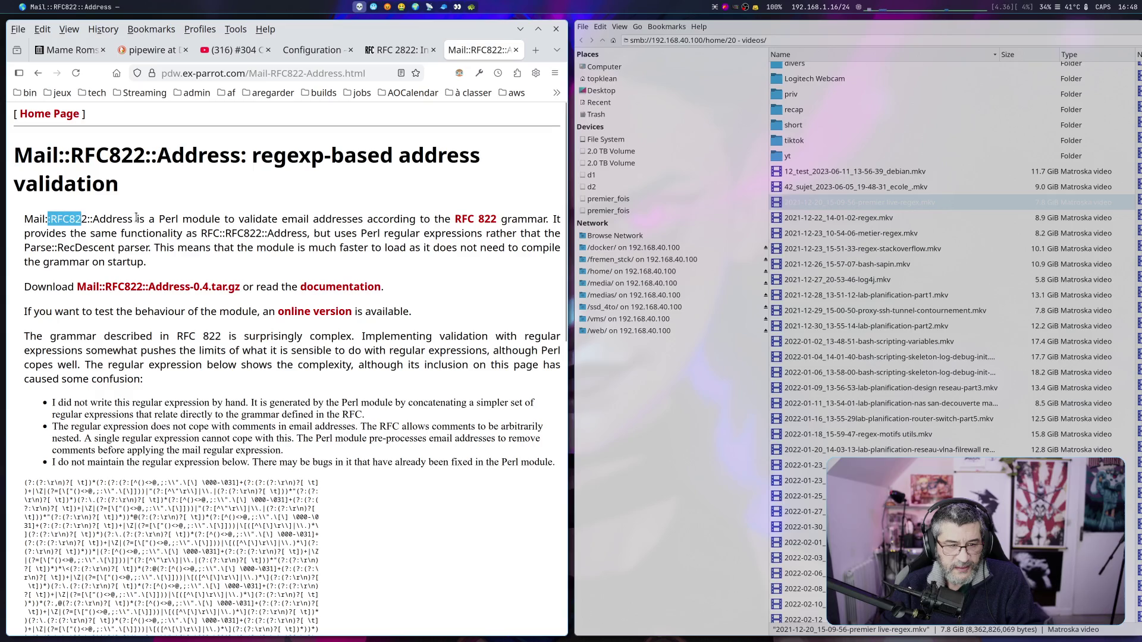
drag(156, 219, 349, 219)
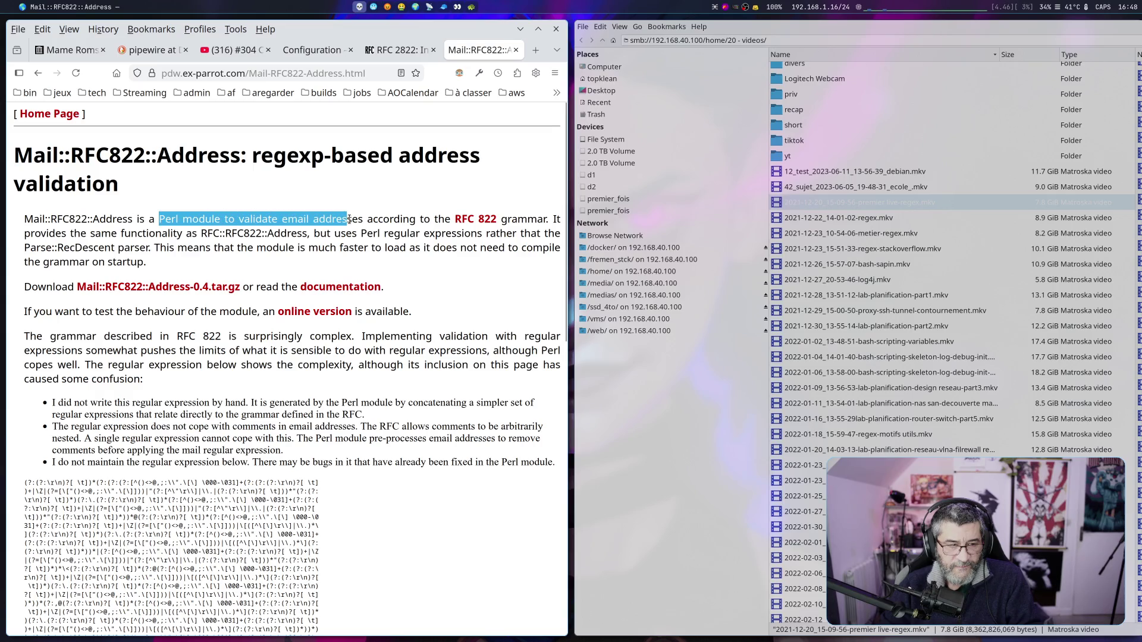
drag(47, 219, 89, 220)
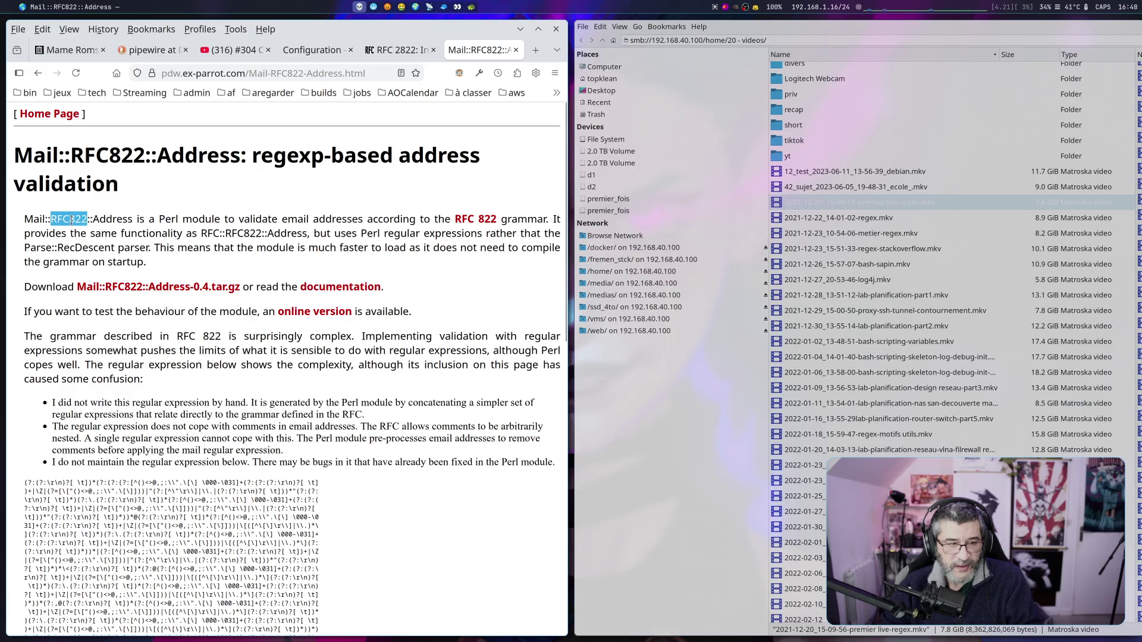
Search DuckDuckGo for the selected 'RFC822' and open the w3.org RFC822 standard result
right_click(72, 220)
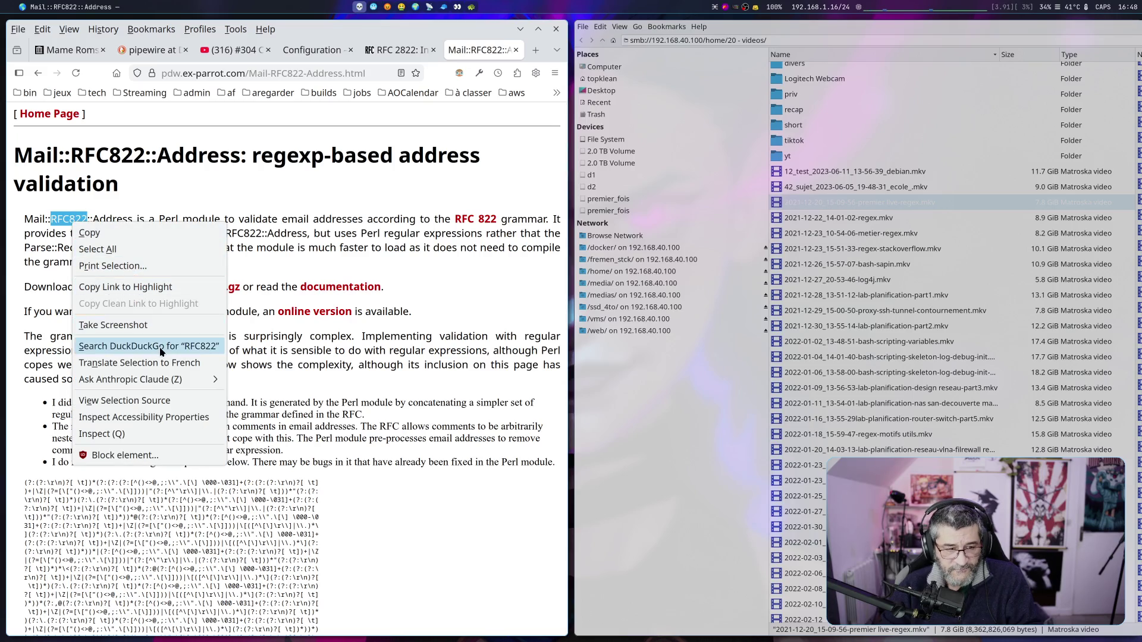
click(146, 346)
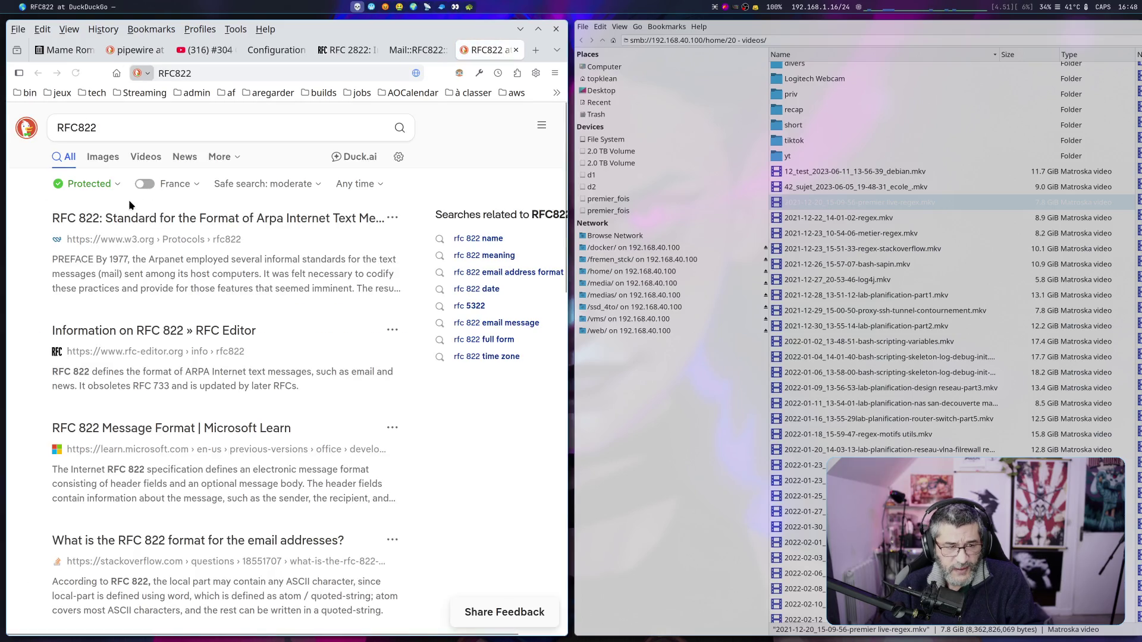
click(132, 220)
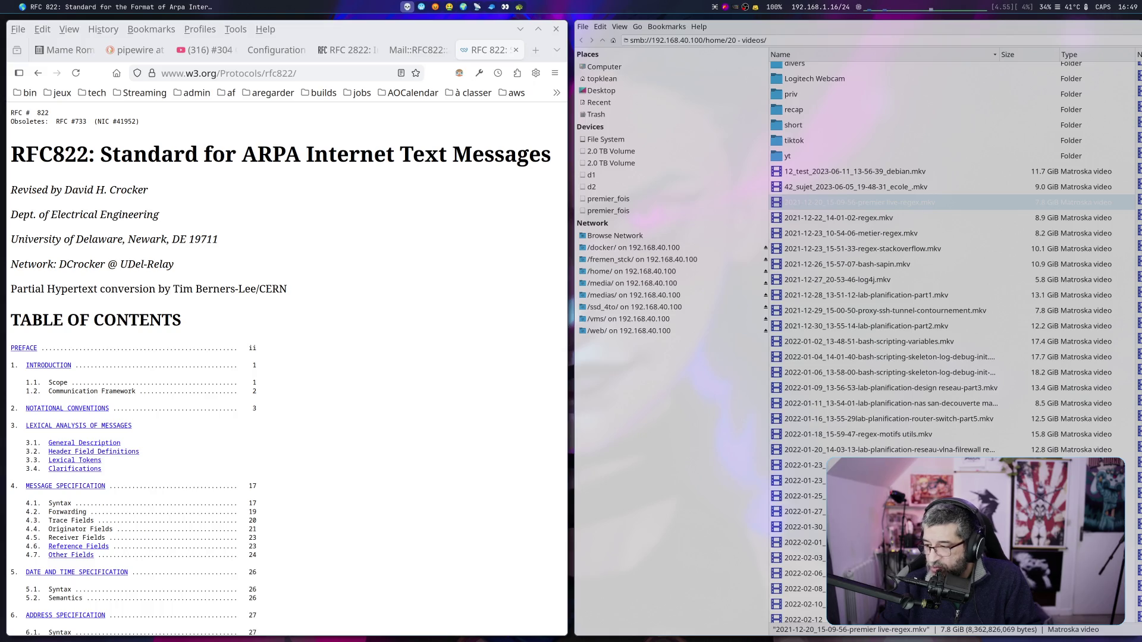
Scroll through RFC 822 from the unfolding paragraph to section 3.1.4's lexical symbols example
scroll(536, 355, down, 7)
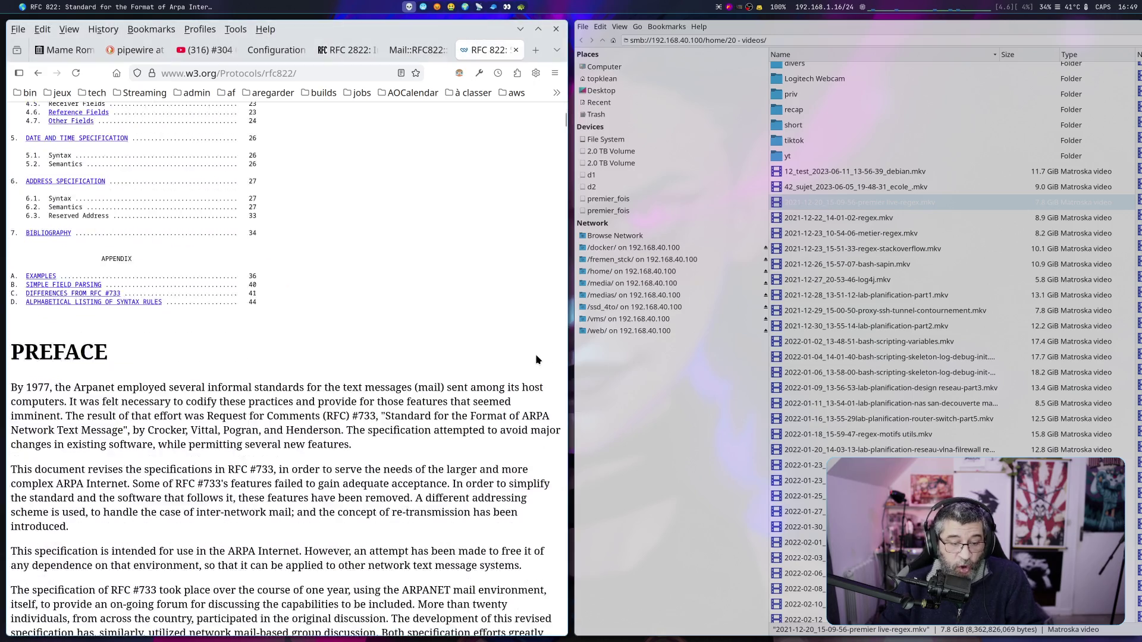
scroll(536, 359, down, 7)
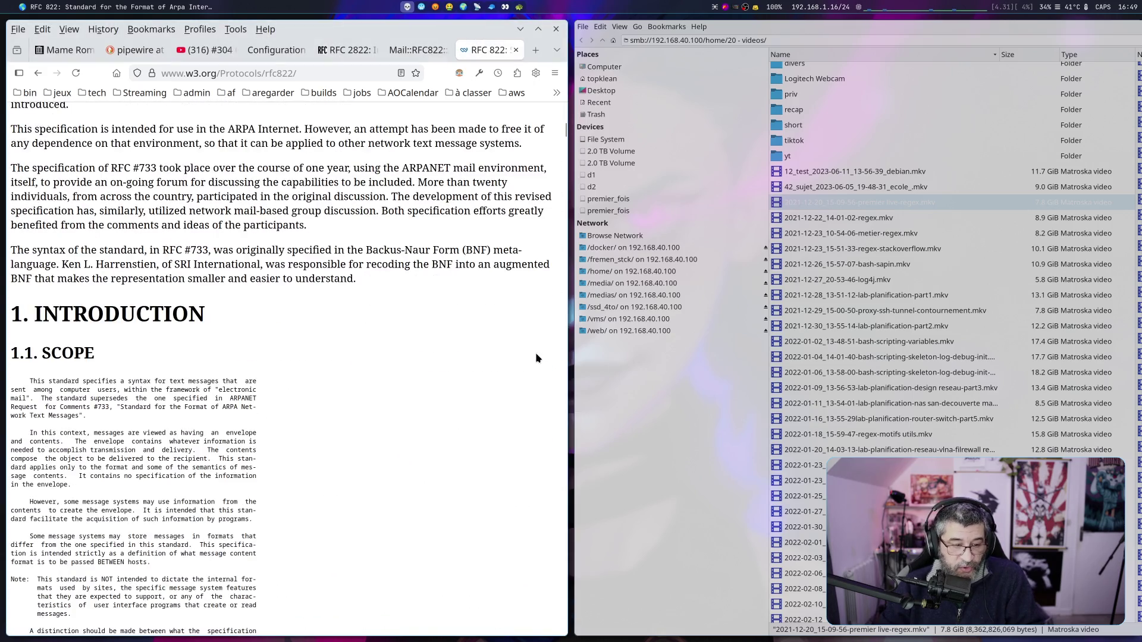
ctrl+scroll(478, 371, up, 4)
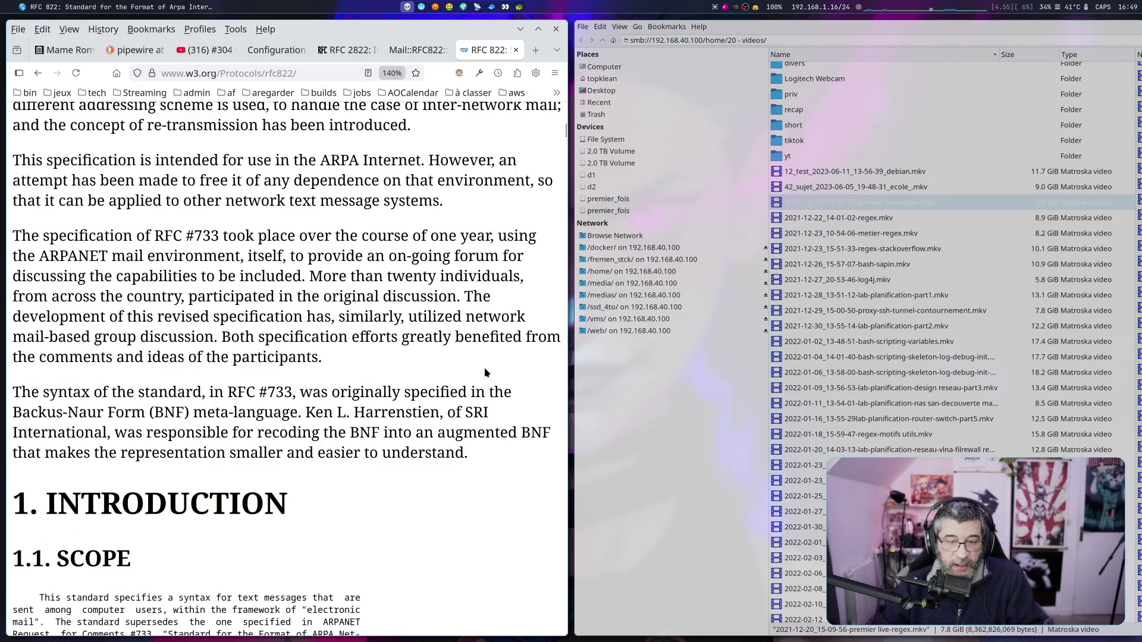
scroll(483, 371, down, 5)
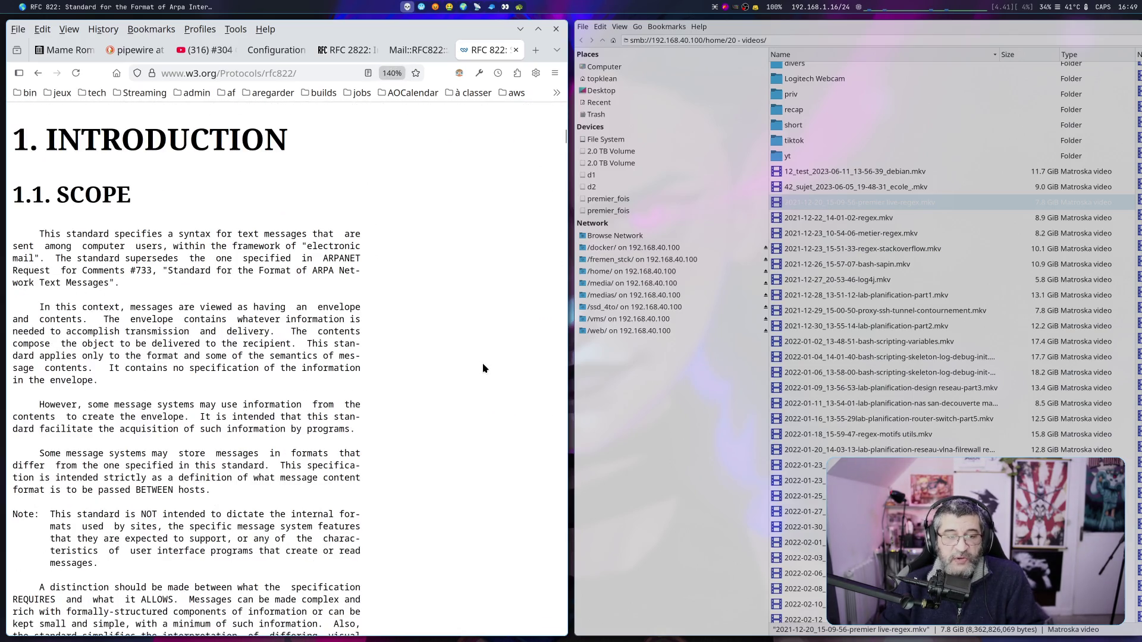
scroll(483, 369, down, 1)
scroll(482, 369, up, 4)
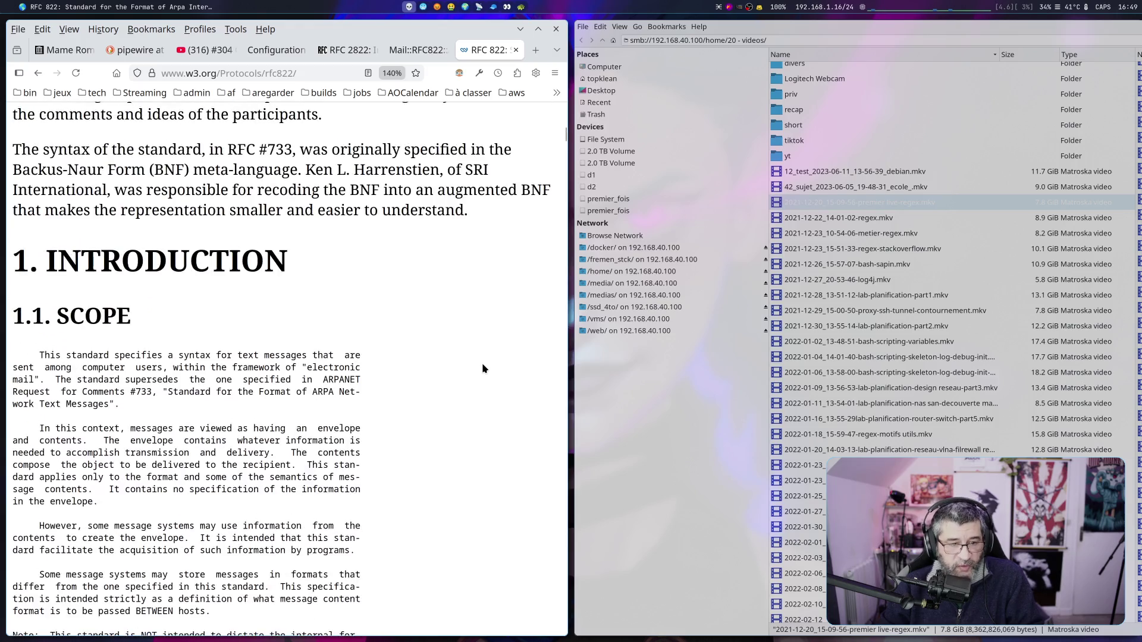
scroll(482, 369, down, 2)
scroll(482, 369, down, 2)
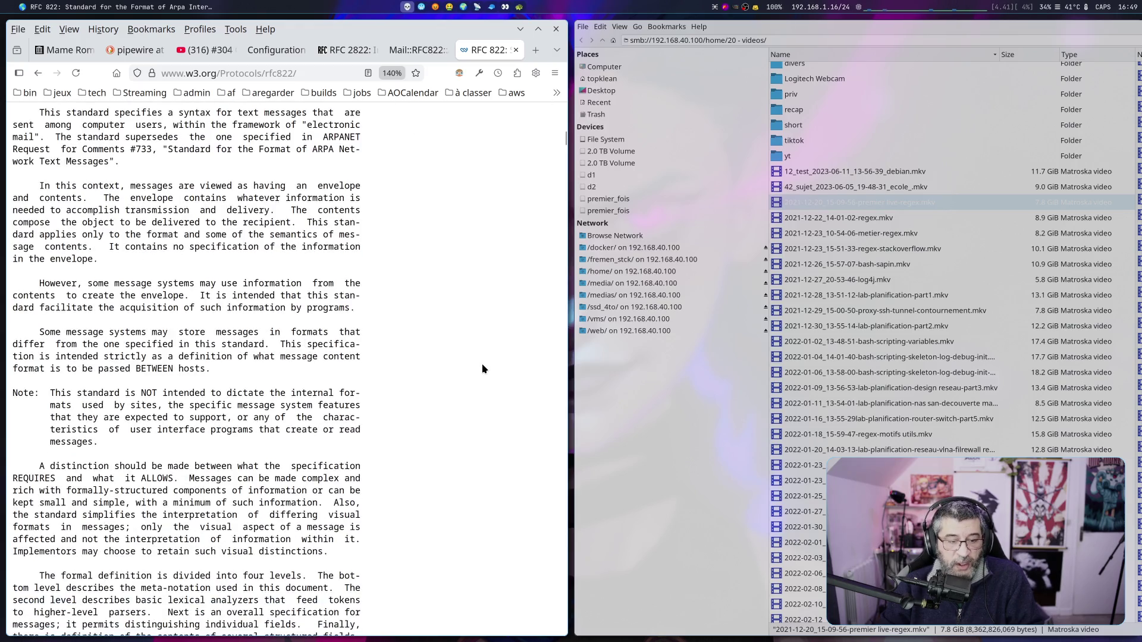
scroll(482, 368, down, 6)
scroll(482, 369, down, 4)
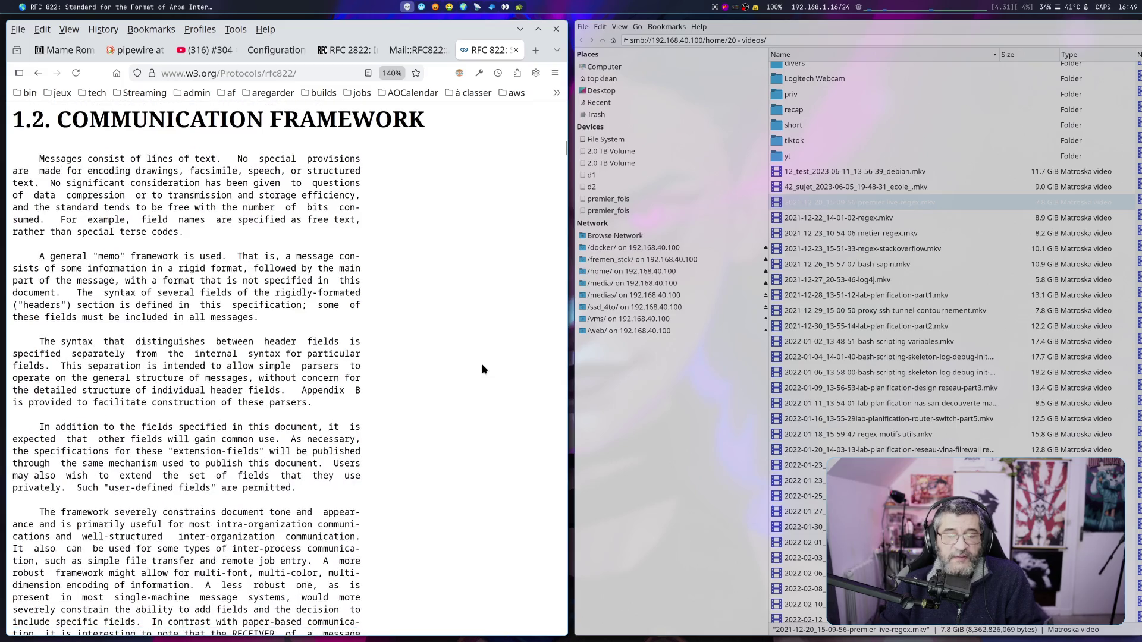
scroll(482, 369, down, 8)
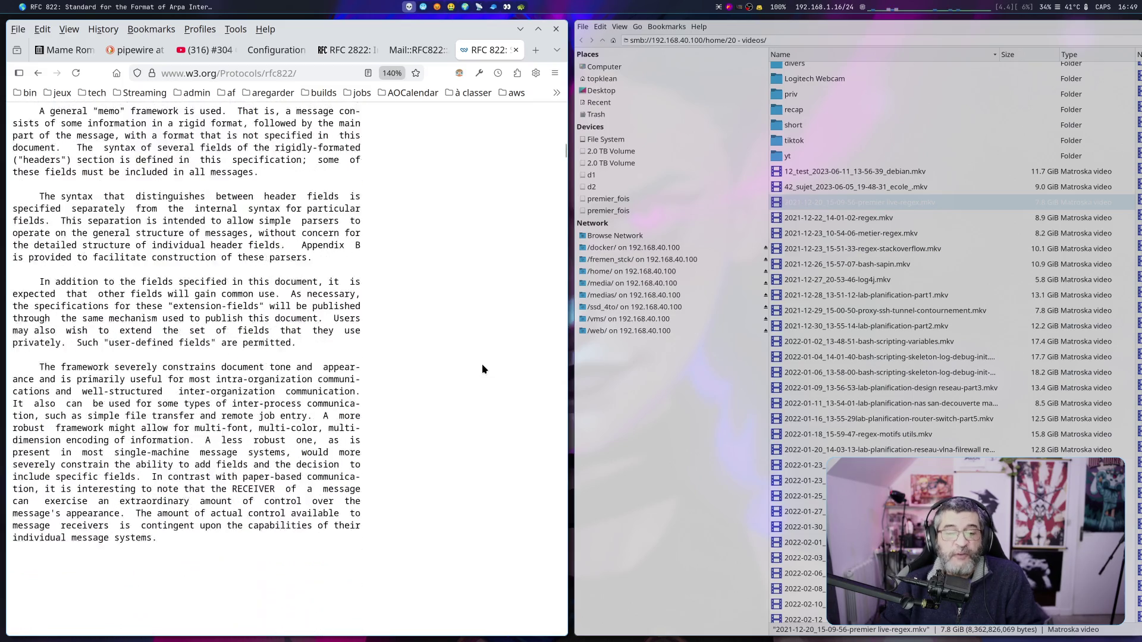
scroll(482, 369, down, 2)
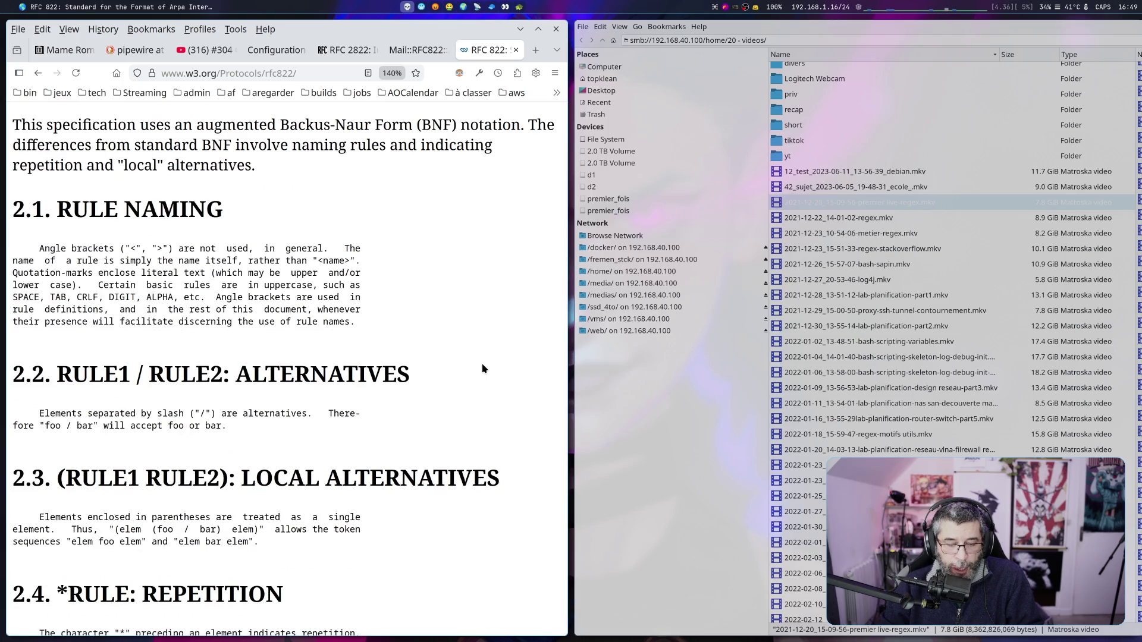
scroll(482, 369, down, 6)
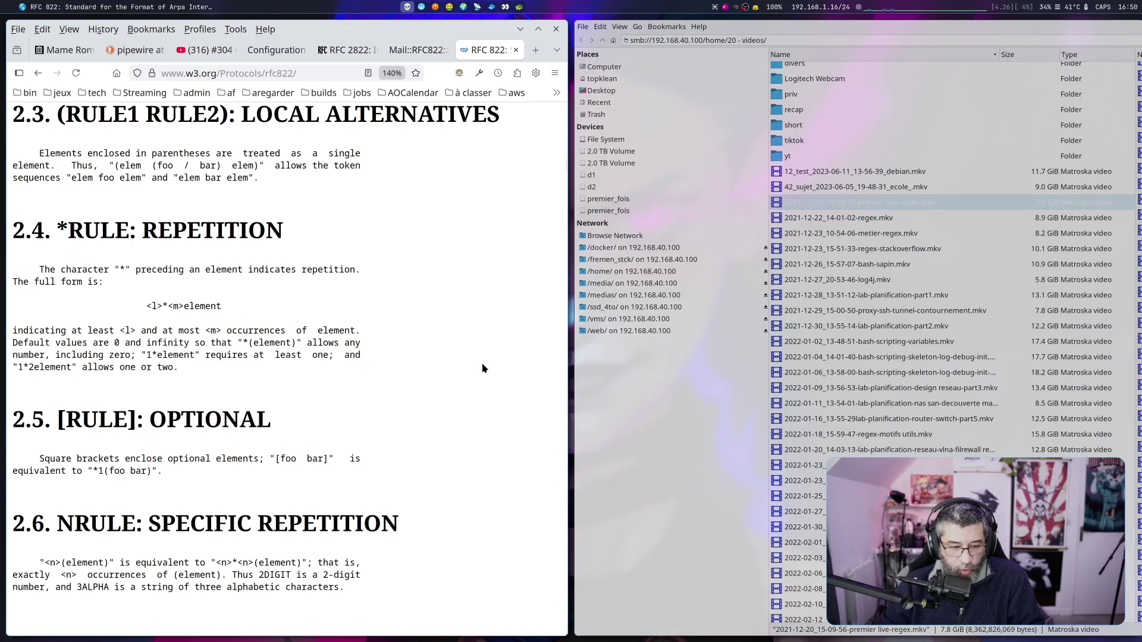
scroll(482, 368, down, 2)
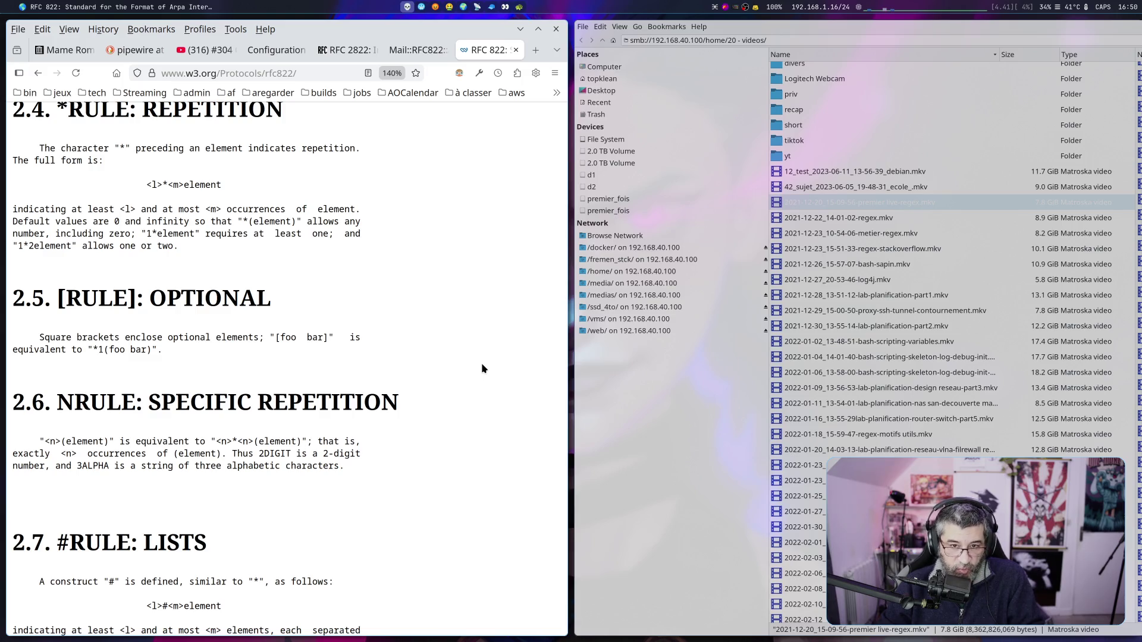
scroll(483, 369, down, 4)
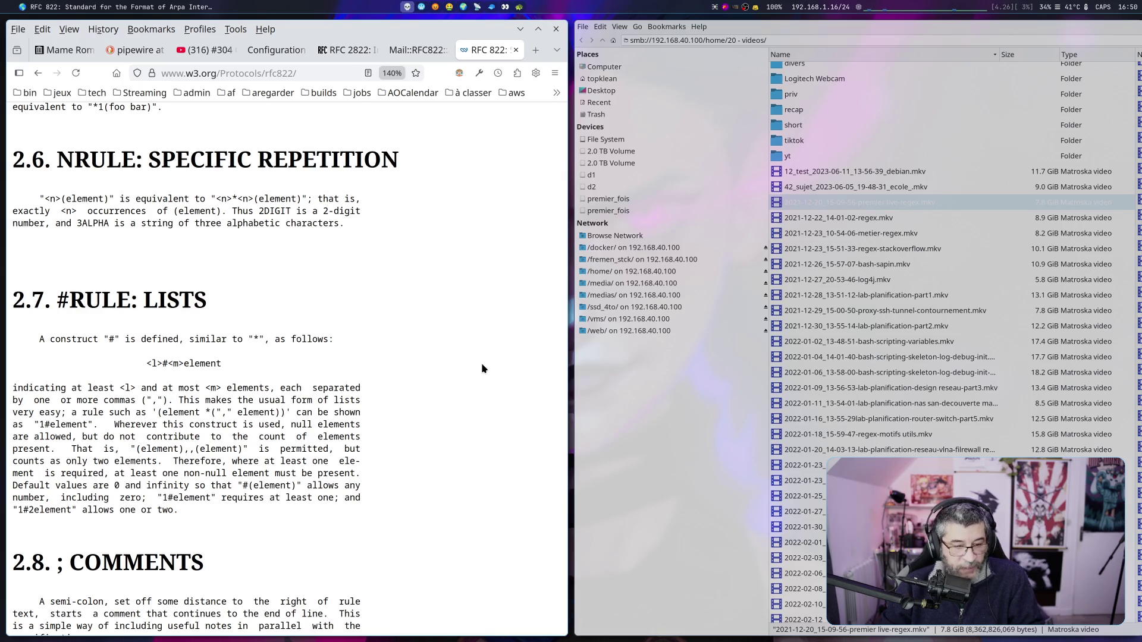
scroll(481, 365, down, 2)
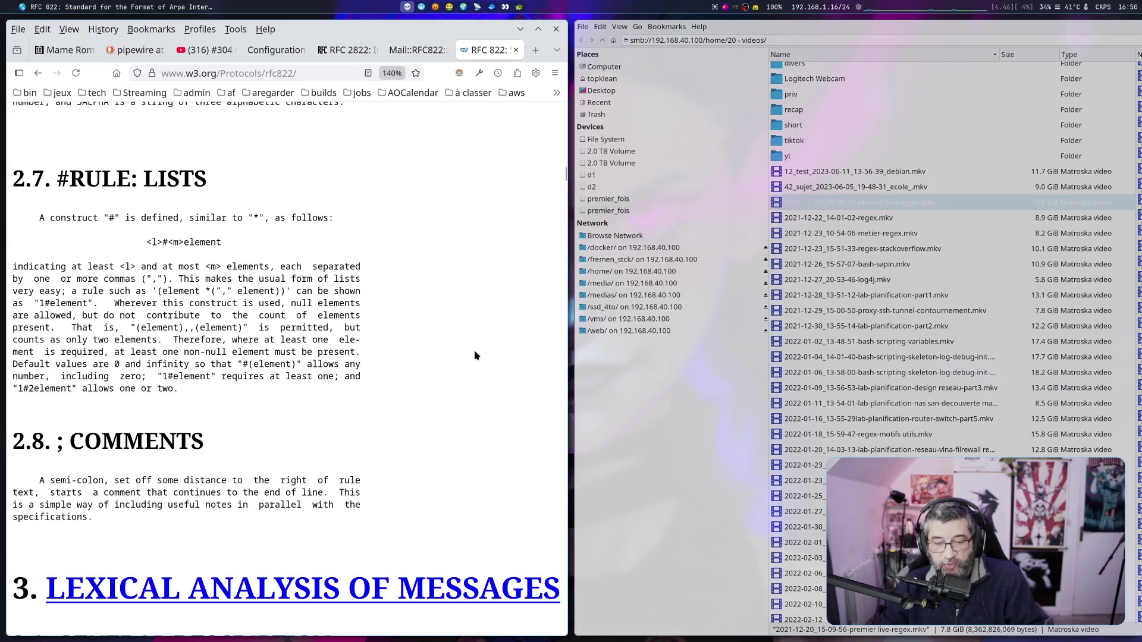
scroll(476, 355, down, 2)
scroll(474, 355, down, 6)
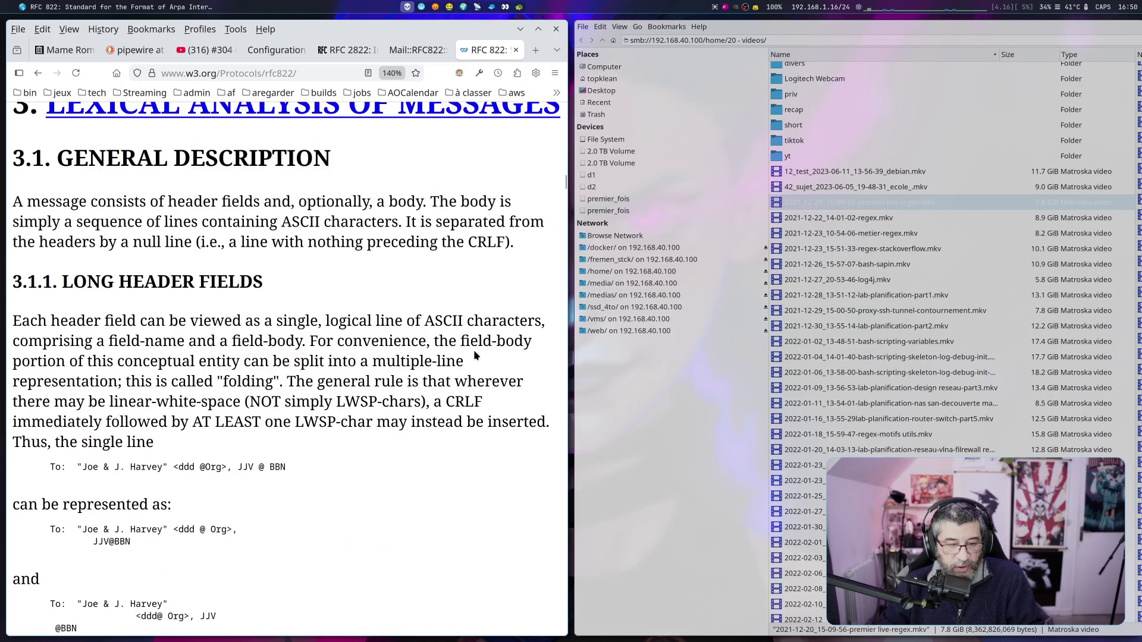
scroll(475, 355, down, 2)
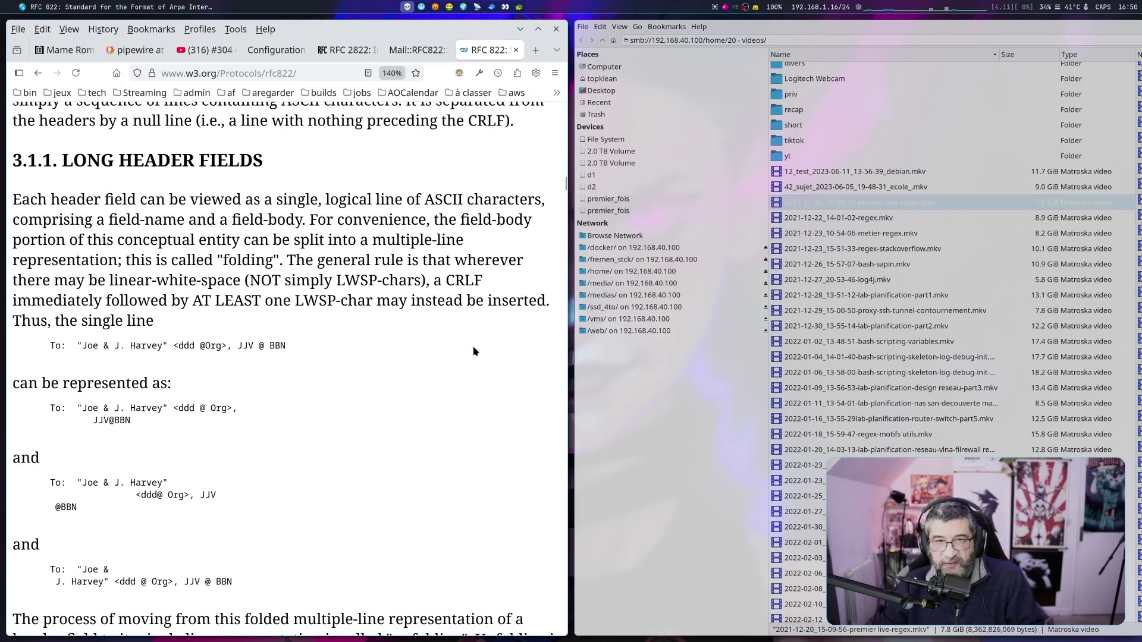
scroll(473, 357, down, 2)
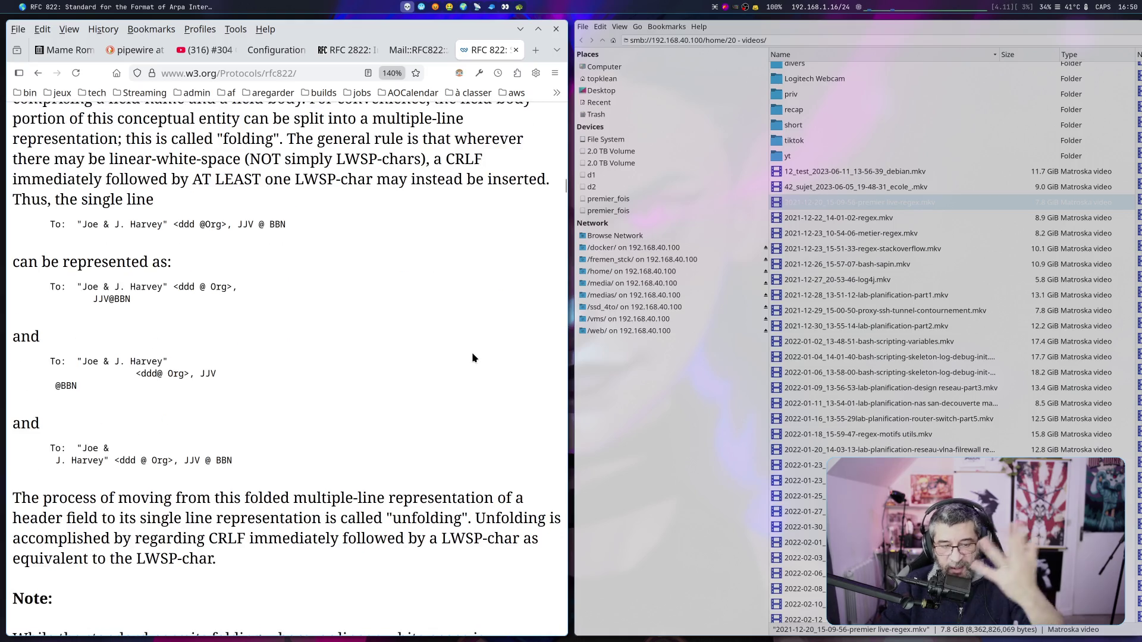
scroll(472, 357, down, 8)
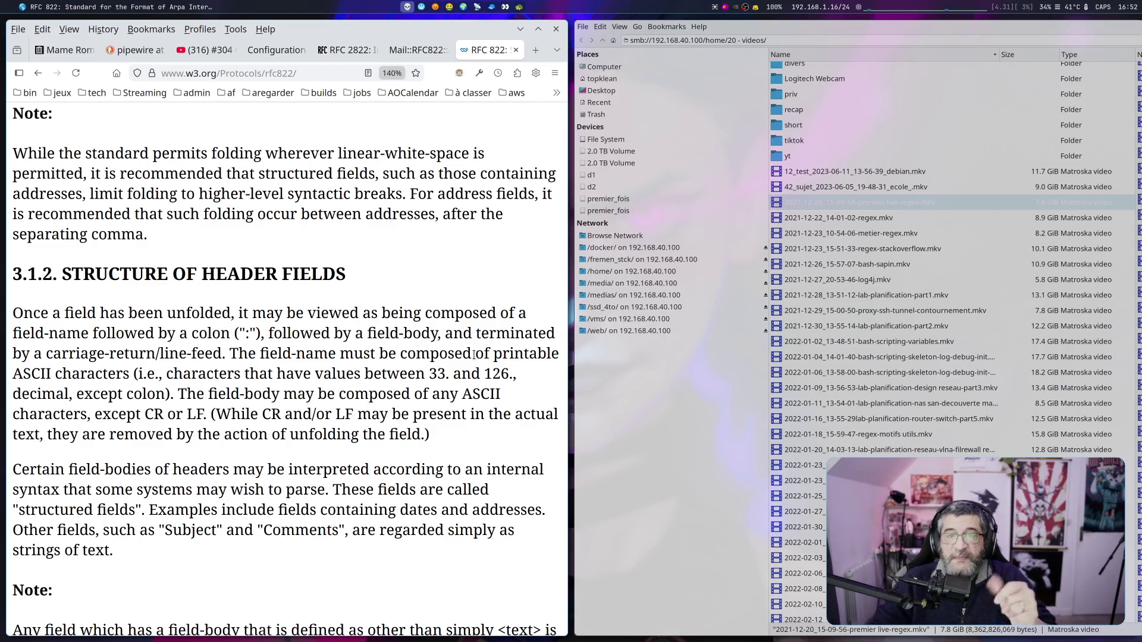
scroll(374, 441, down, 15)
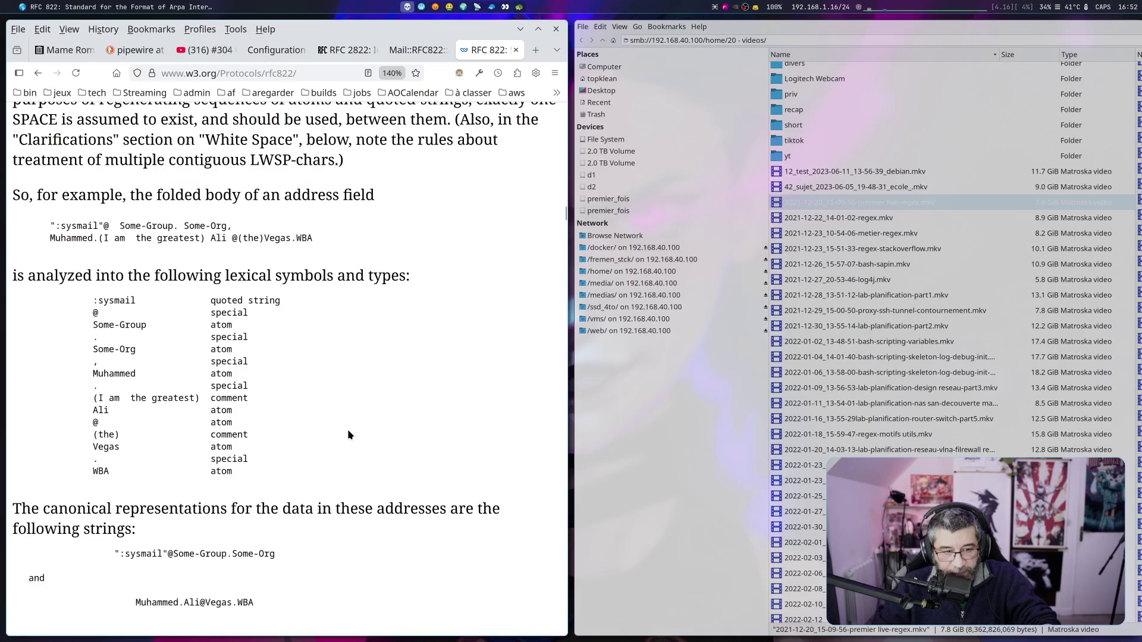
Highlight passages in the lexical symbols example and the sections leading to 3.3
scroll(350, 435, down, 3)
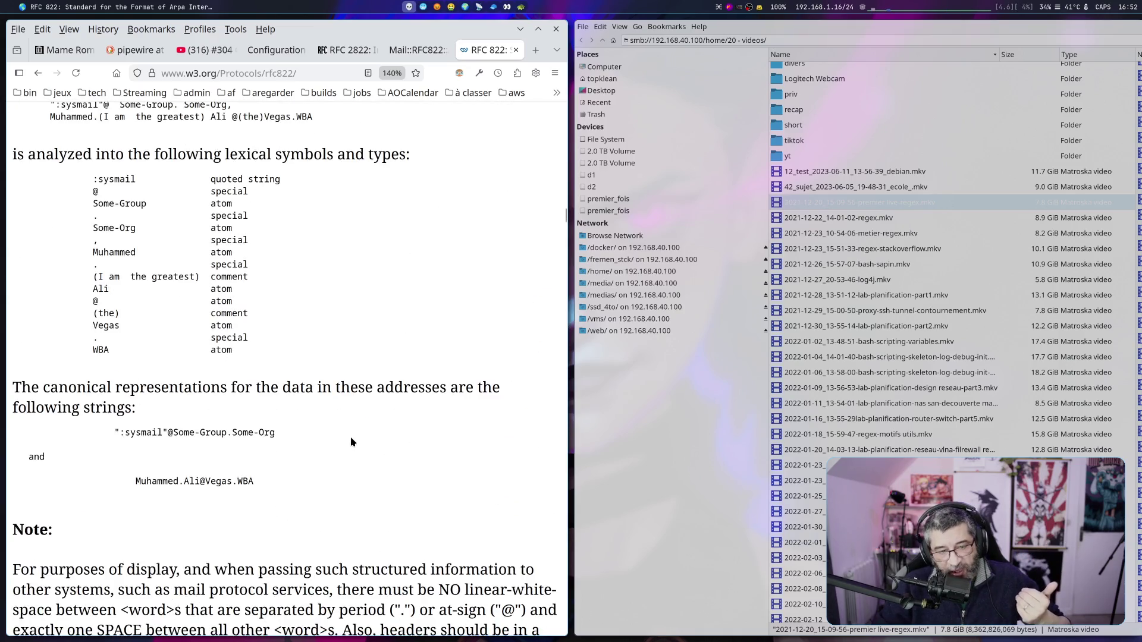
mouse_move(93, 179)
mouse_down()
mouse_move(238, 279)
mouse_move(240, 348)
mouse_move(259, 369)
mouse_move(52, 311)
mouse_move(5, 310)
mouse_move(13, 315)
mouse_up()
scroll(267, 386, down, 3)
scroll(93, 337, down, 6)
scroll(93, 337, down, 3)
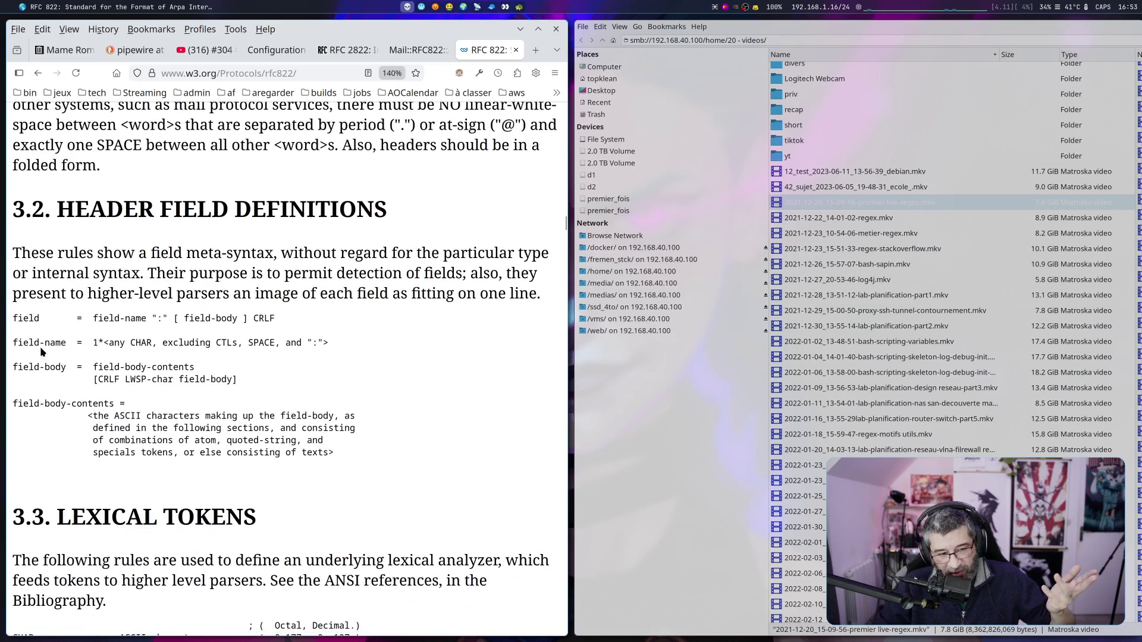
mouse_move(14, 317)
mouse_down()
mouse_move(298, 427)
mouse_move(413, 454)
mouse_up()
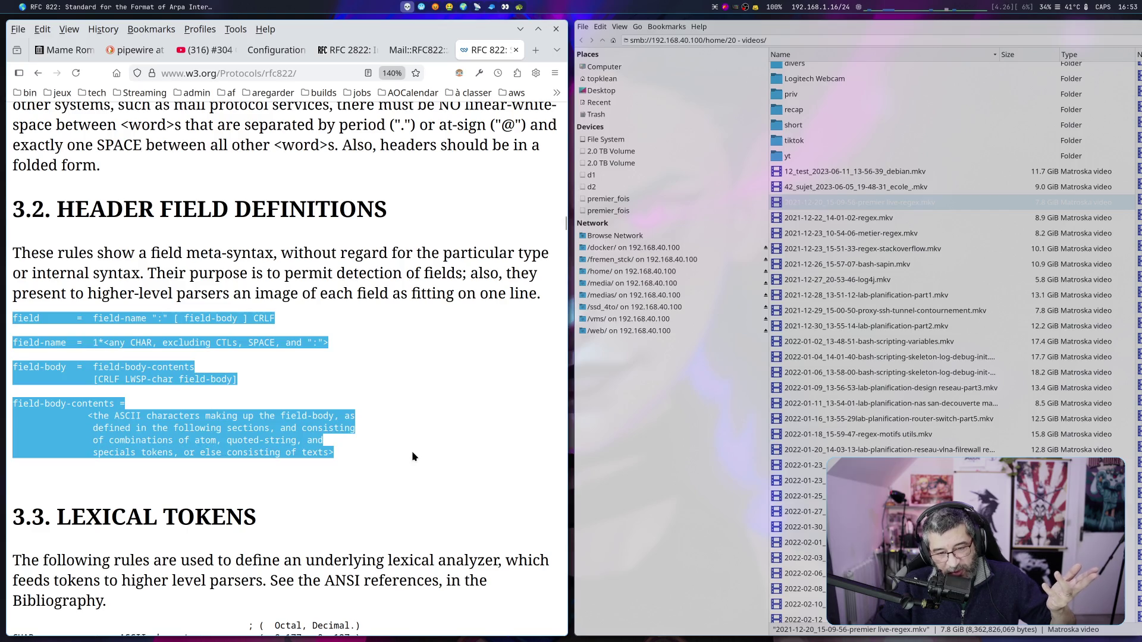
Highlight the CHAR-through-CRLF definitions, then the LWSP-char through domain-literal rules
scroll(412, 453, down, 9)
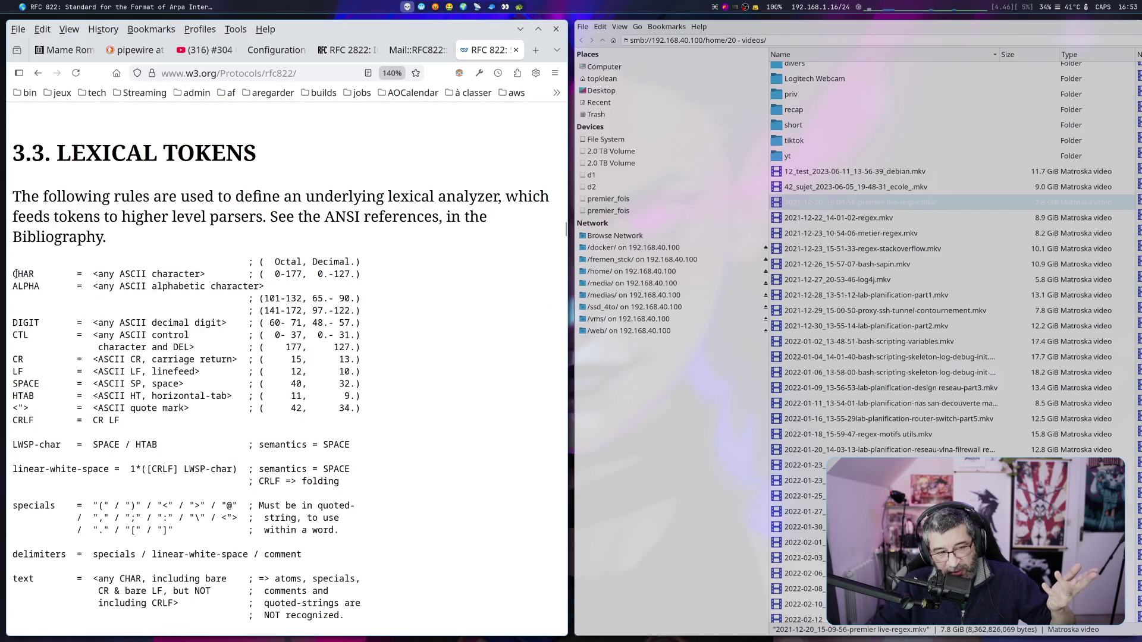
drag(15, 273, 402, 422)
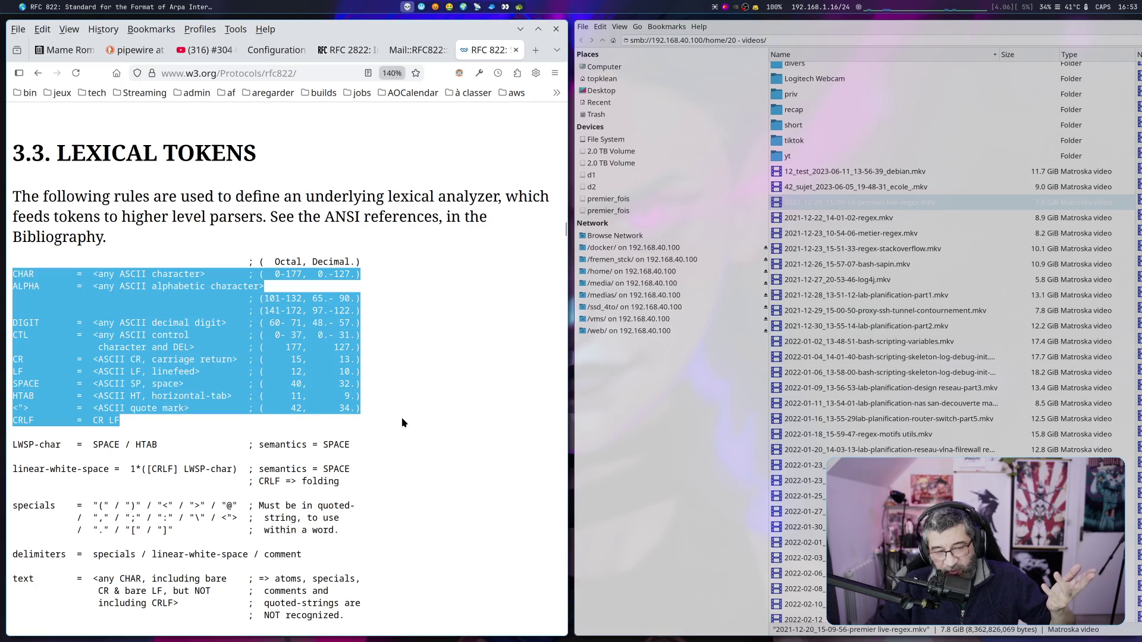
scroll(402, 422, down, 6)
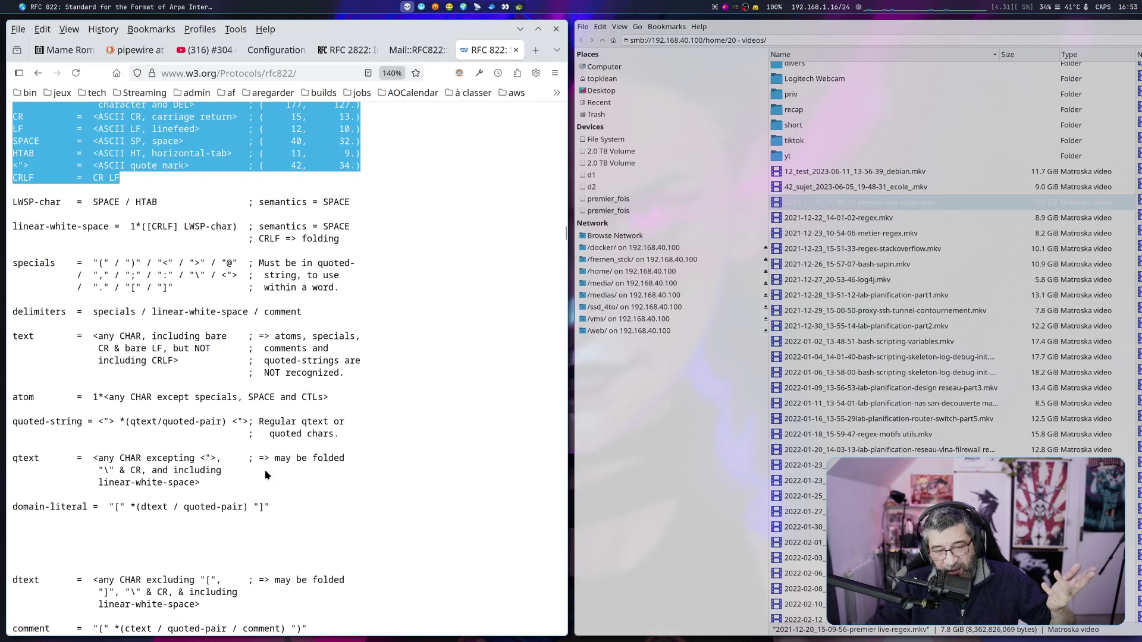
mouse_move(270, 507)
mouse_down()
mouse_move(18, 461)
mouse_move(18, 310)
mouse_move(39, 202)
mouse_move(25, 202)
mouse_up()
scroll(84, 218, up, 3)
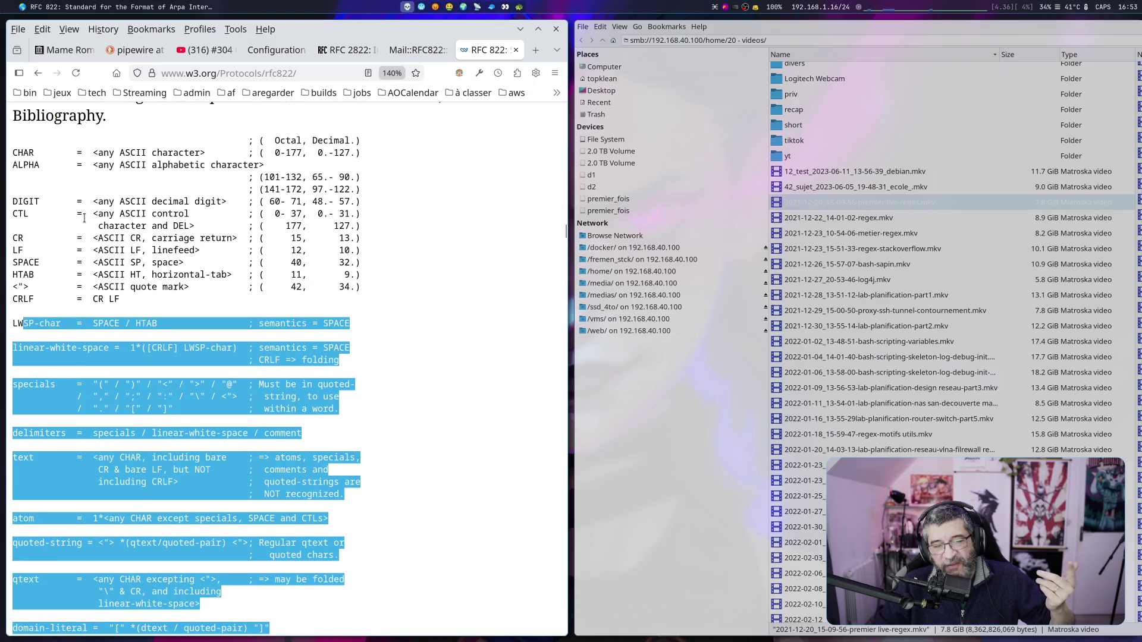
Narrow the highlight from the DIGIT–LF definitions to just the CR rule, then open a blank tab
click(106, 236)
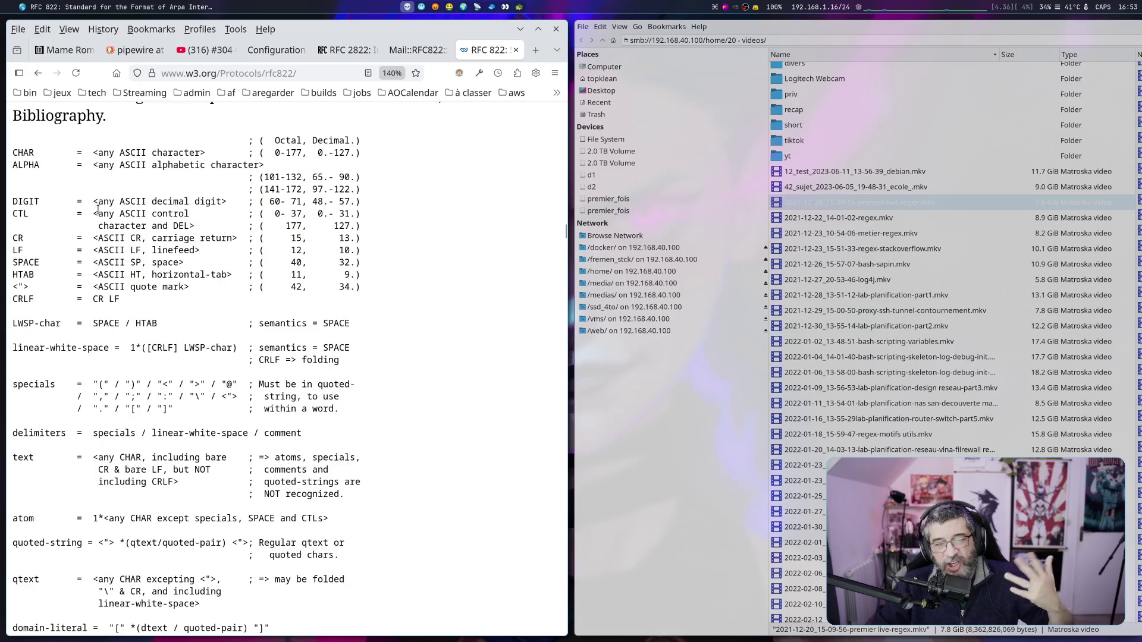
drag(98, 201, 352, 248)
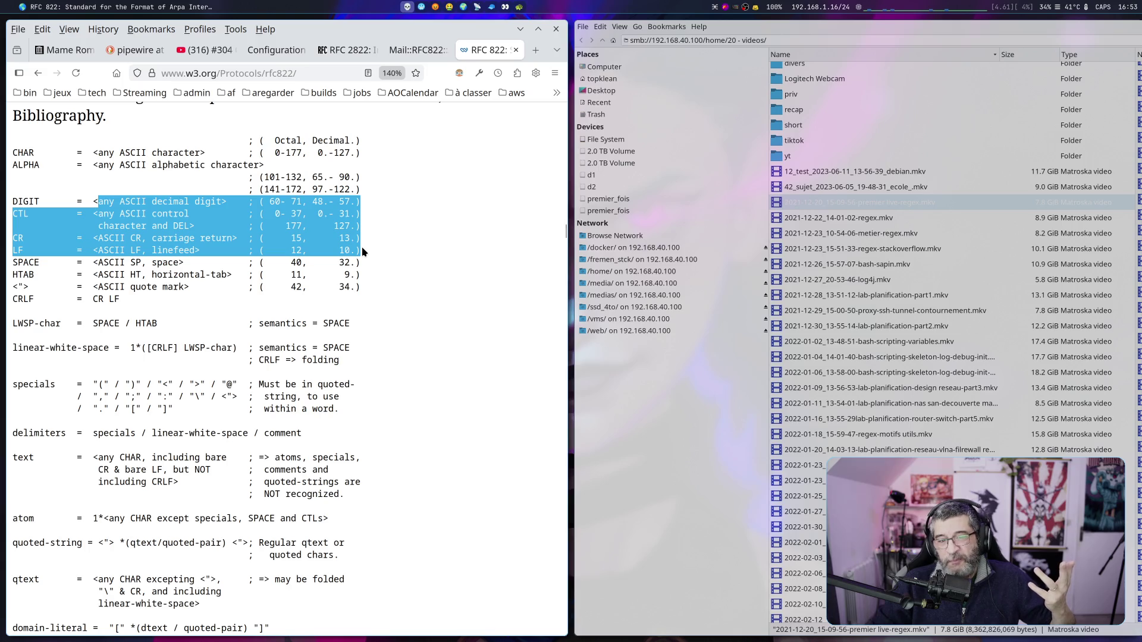
drag(358, 239, 78, 236)
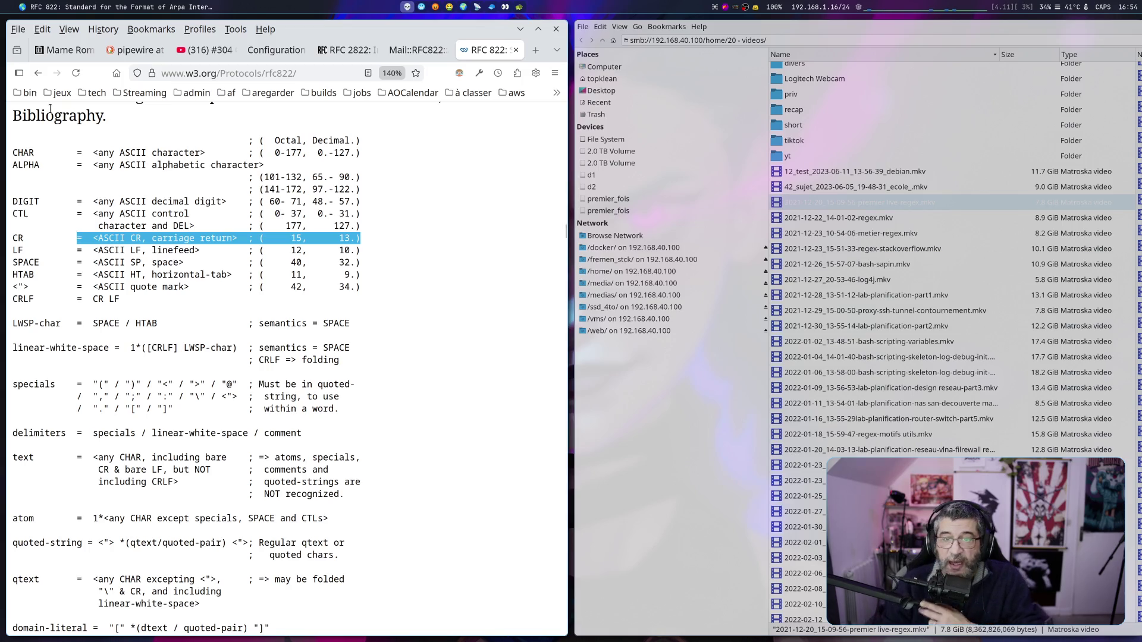
click(535, 51)
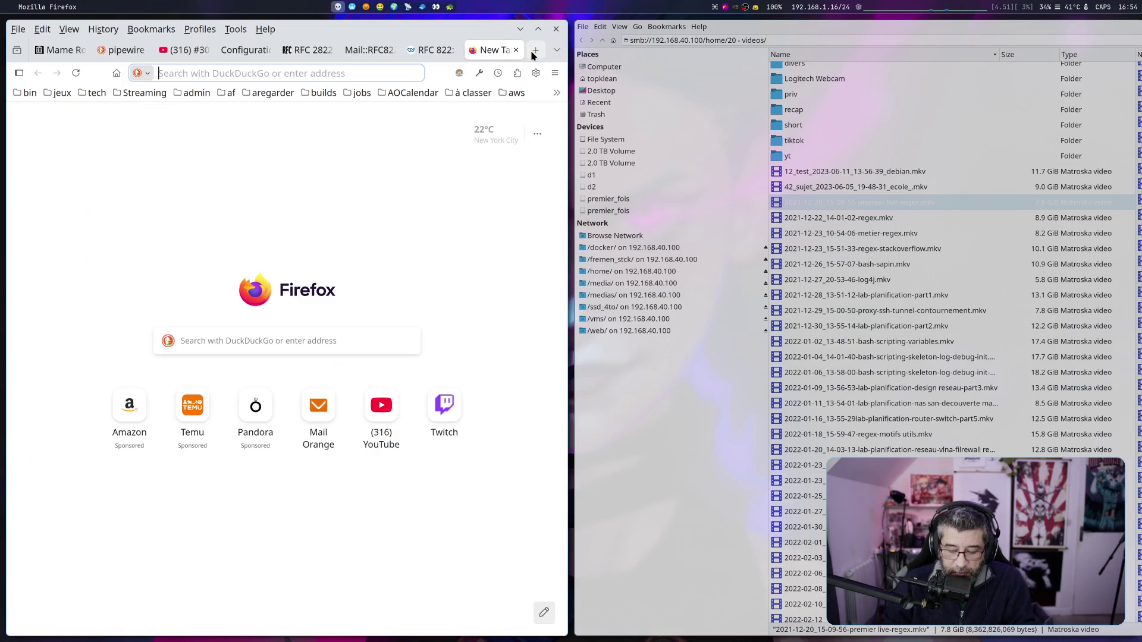
Search 'lexer ast' and read ruairidh.dev's 'Build your own AST' article down to parse.js
text(lexer ast)
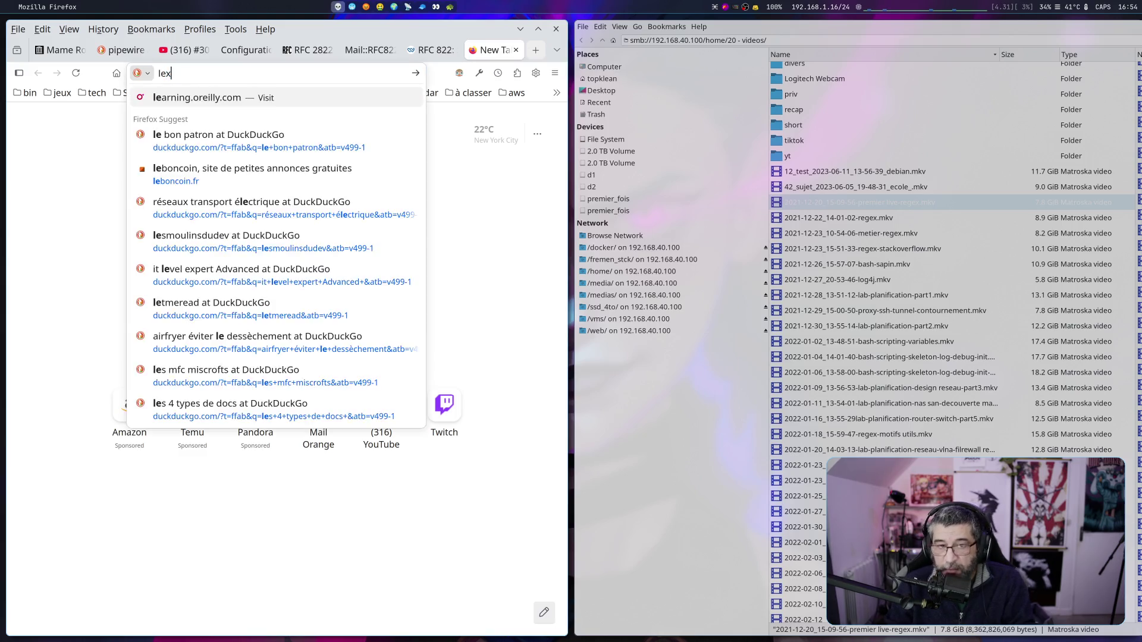
key(Return)
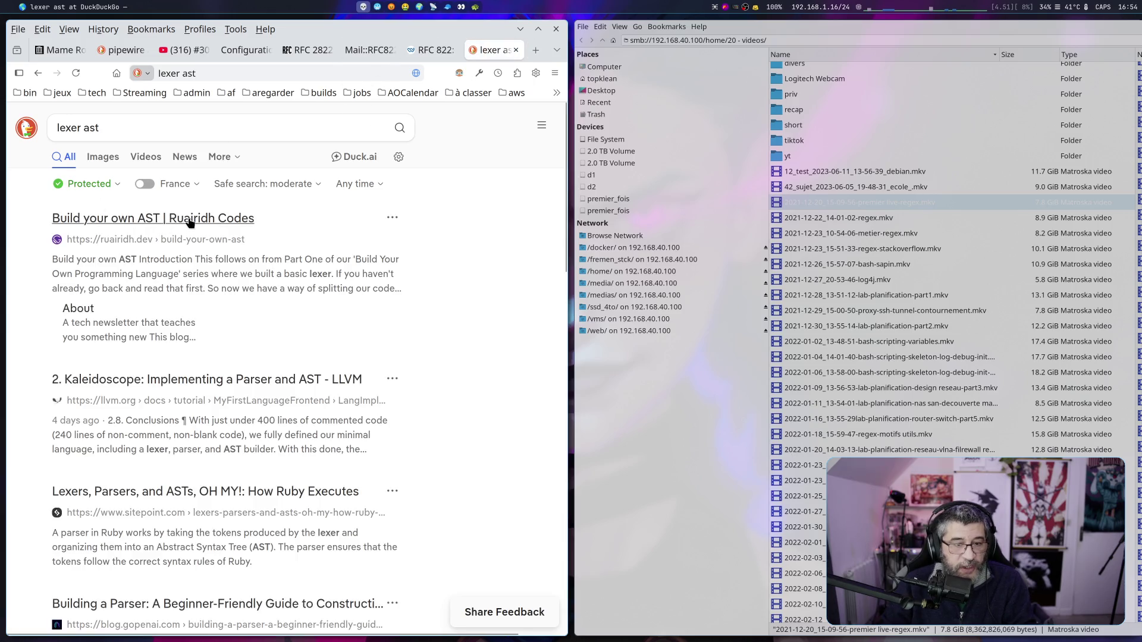
click(190, 222)
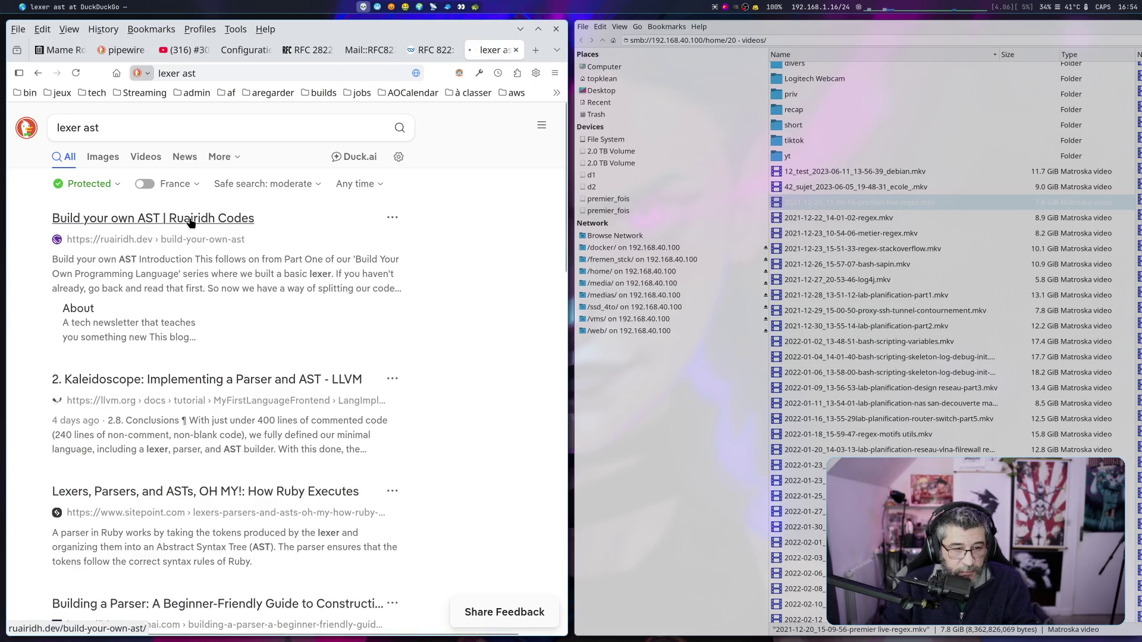
scroll(207, 223, down, 5)
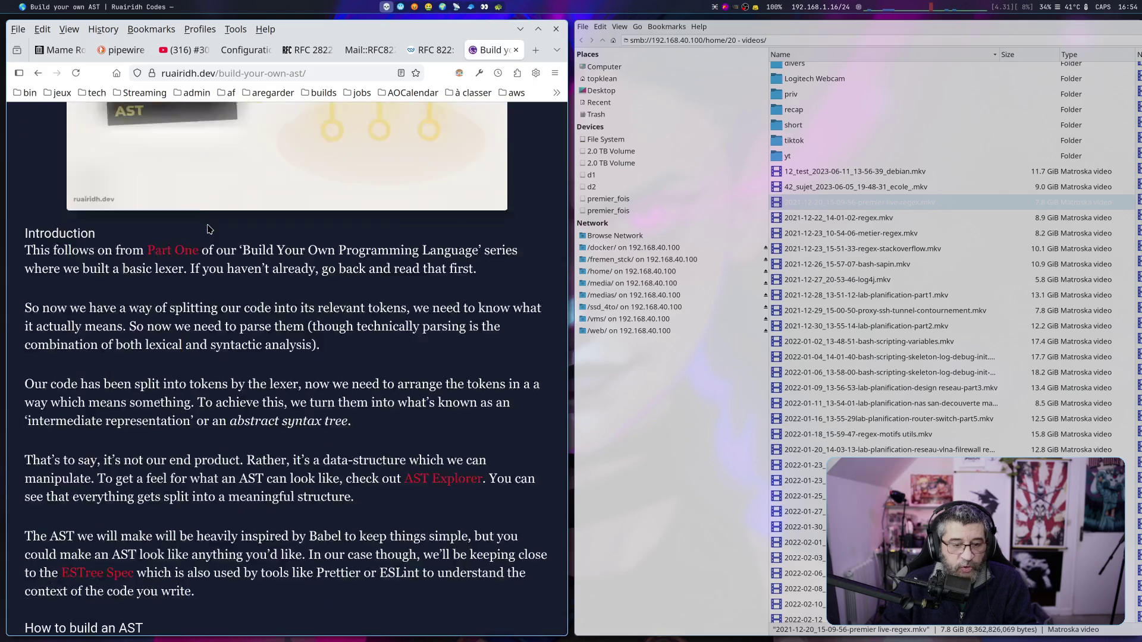
scroll(208, 229, down, 6)
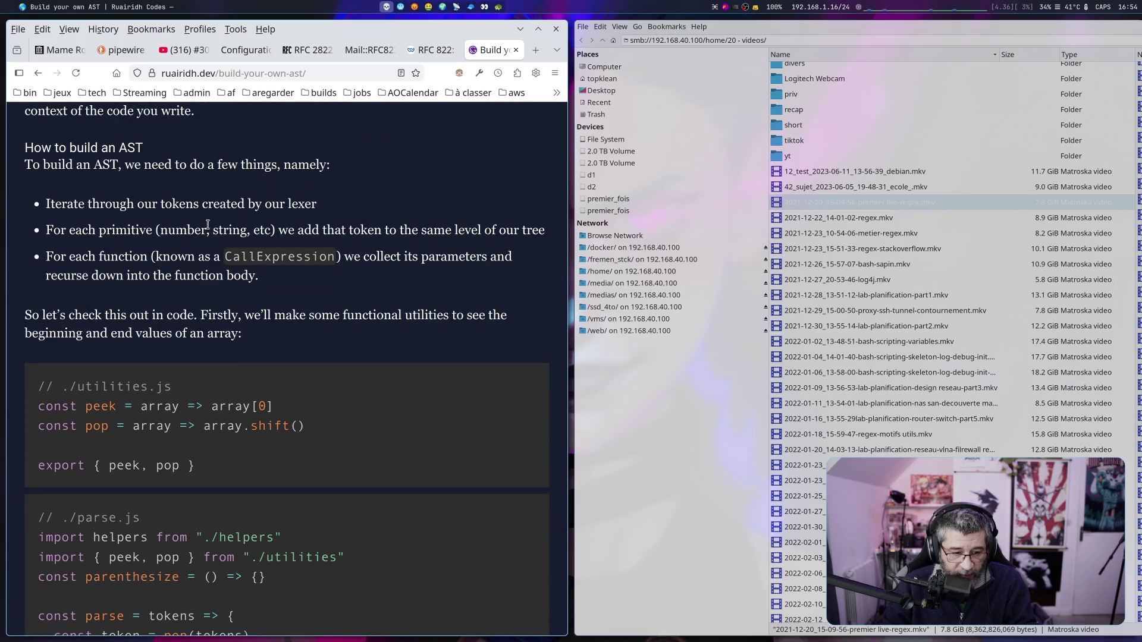
scroll(208, 224, down, 7)
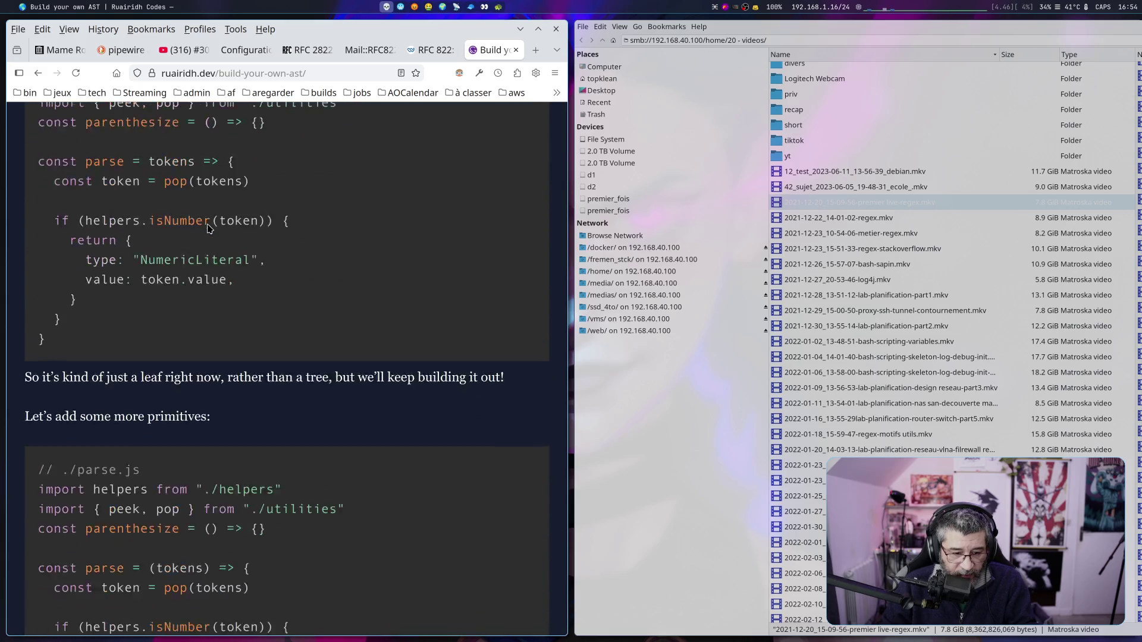
scroll(207, 228, down, 2)
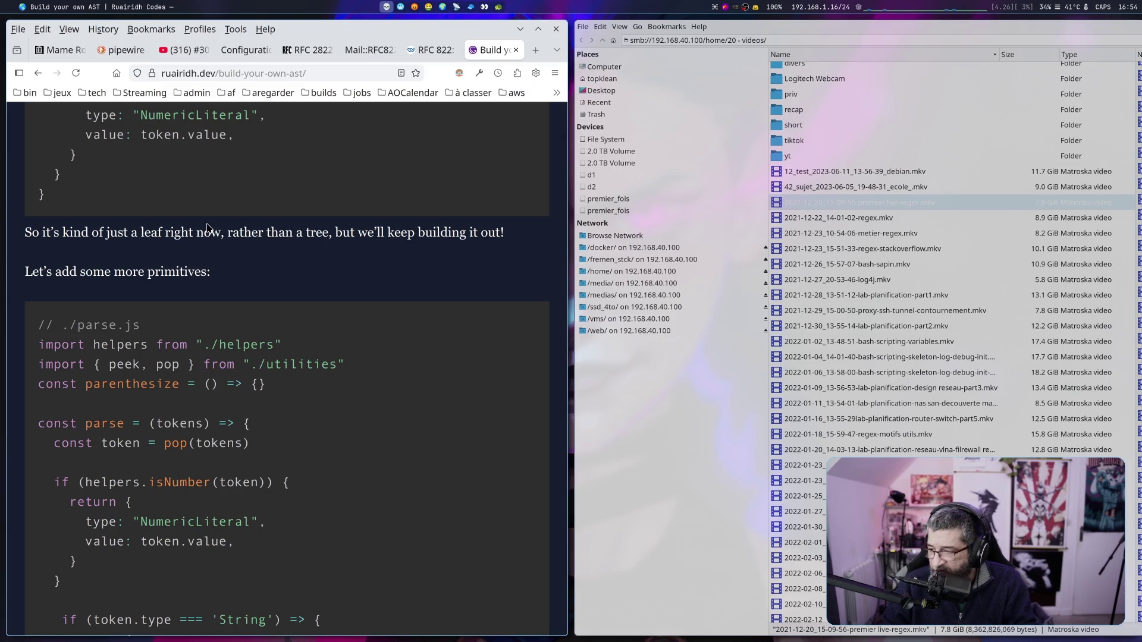